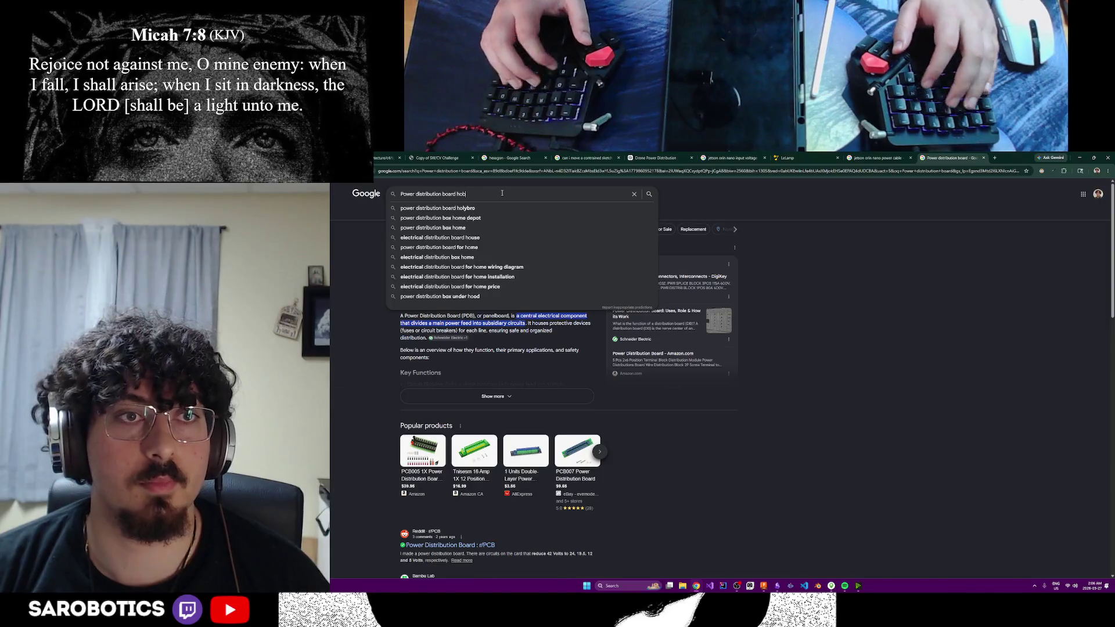
# - Search 'Power distribution board hobby' and preview several Hobby Trax board images
pyautogui.press('Return')
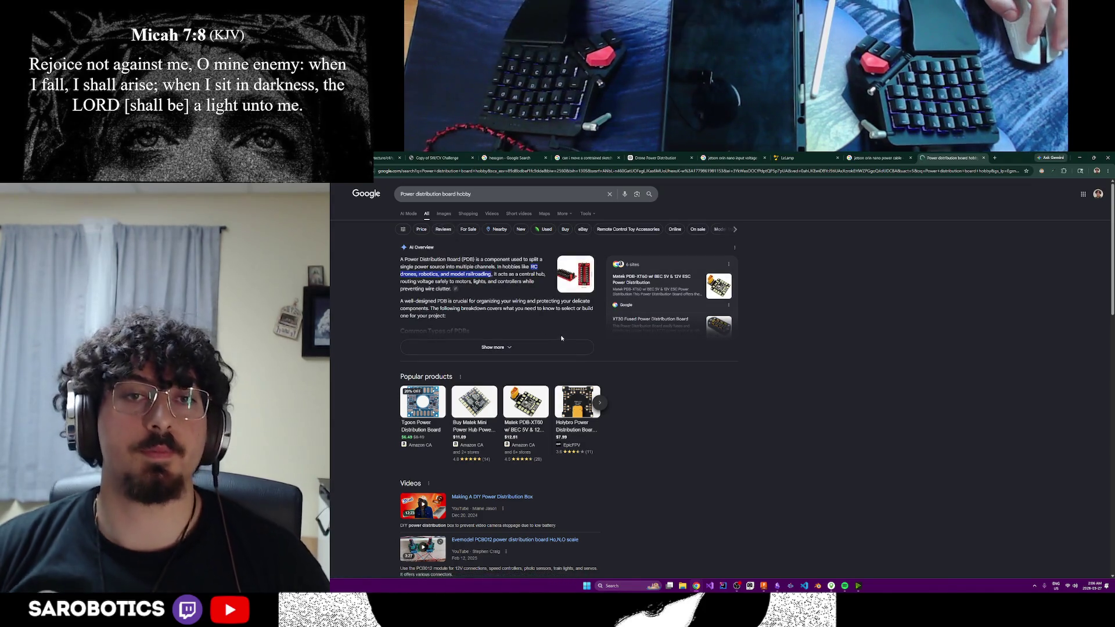
pyautogui.click(444, 214)
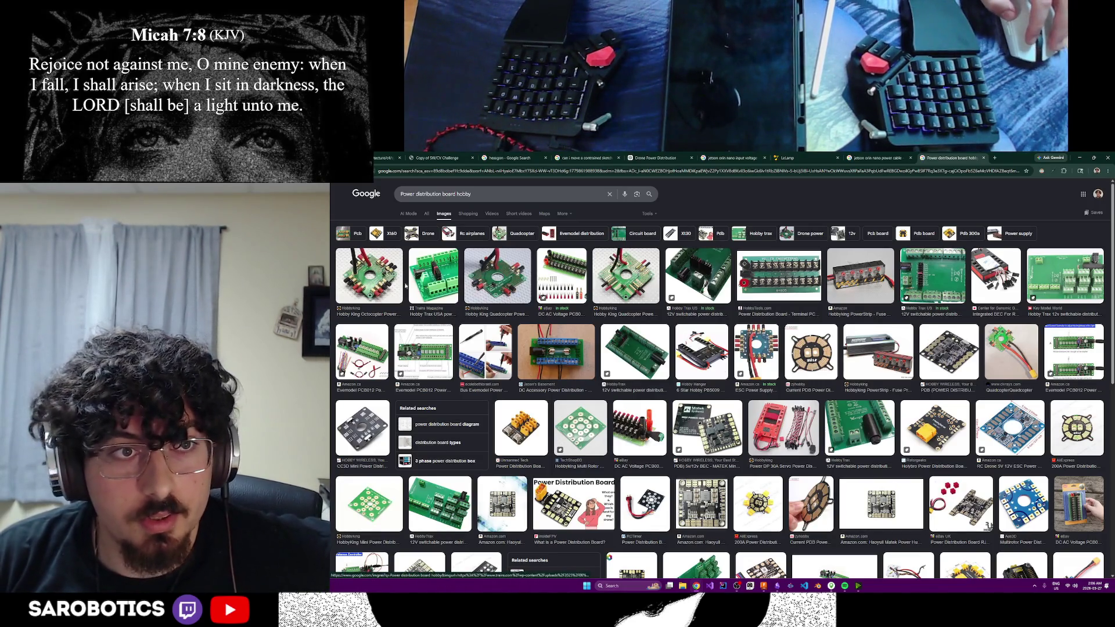
pyautogui.click(433, 275)
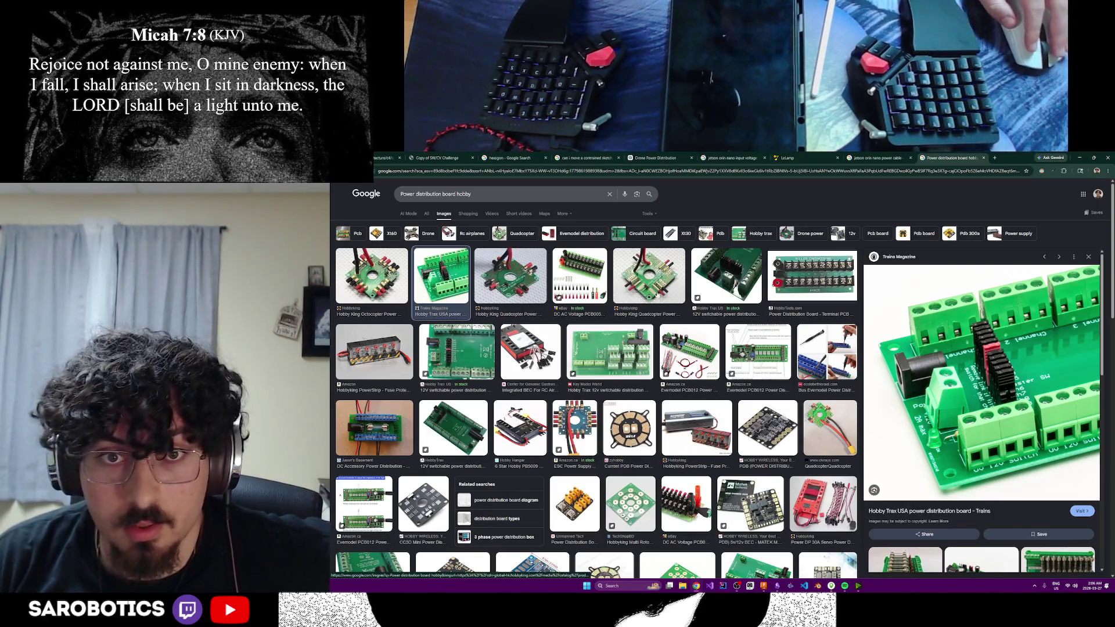
pyautogui.click(610, 352)
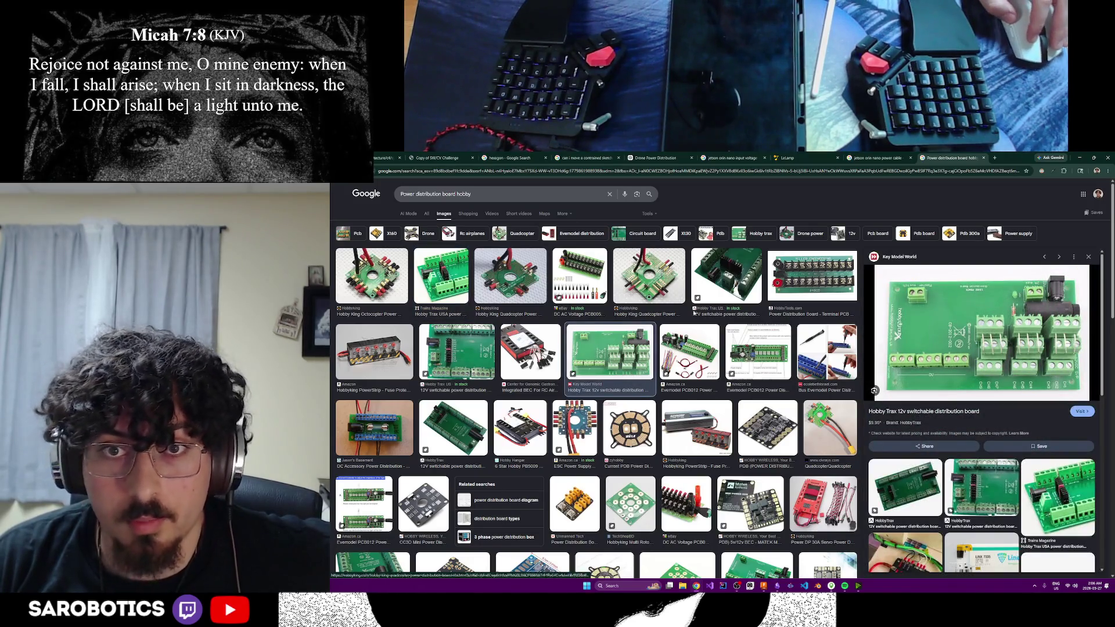
pyautogui.click(727, 283)
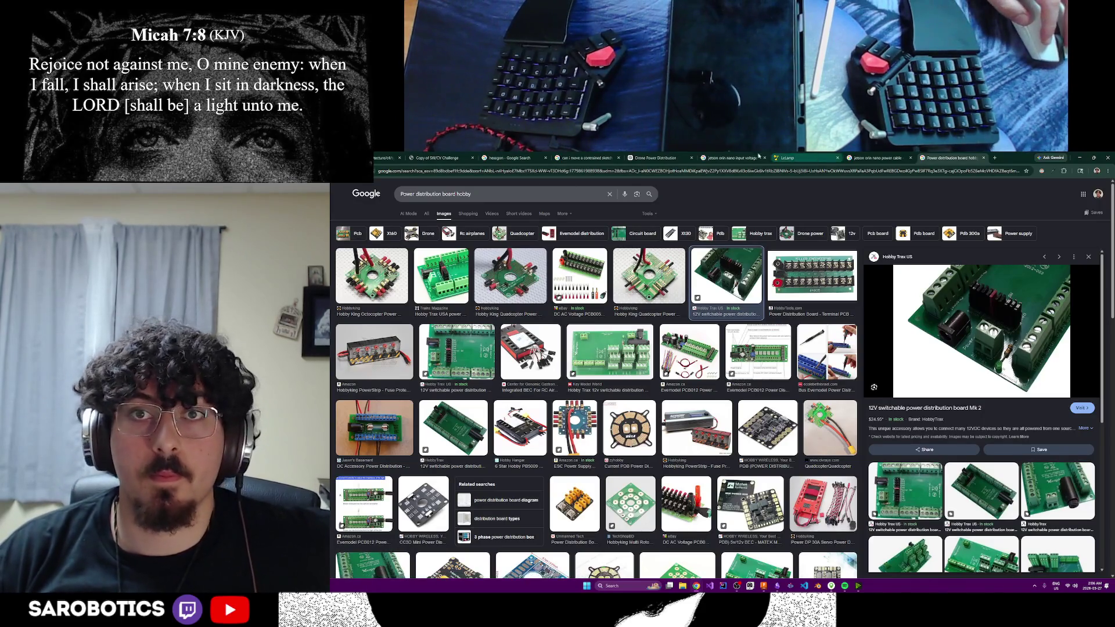
# - Switch through browser tabs to the Drone Power Distribution ChatGPT chat
pyautogui.click(426, 157)
pyautogui.click(514, 158)
pyautogui.click(587, 158)
pyautogui.click(684, 153)
pyautogui.scroll(-1, 776, 407)
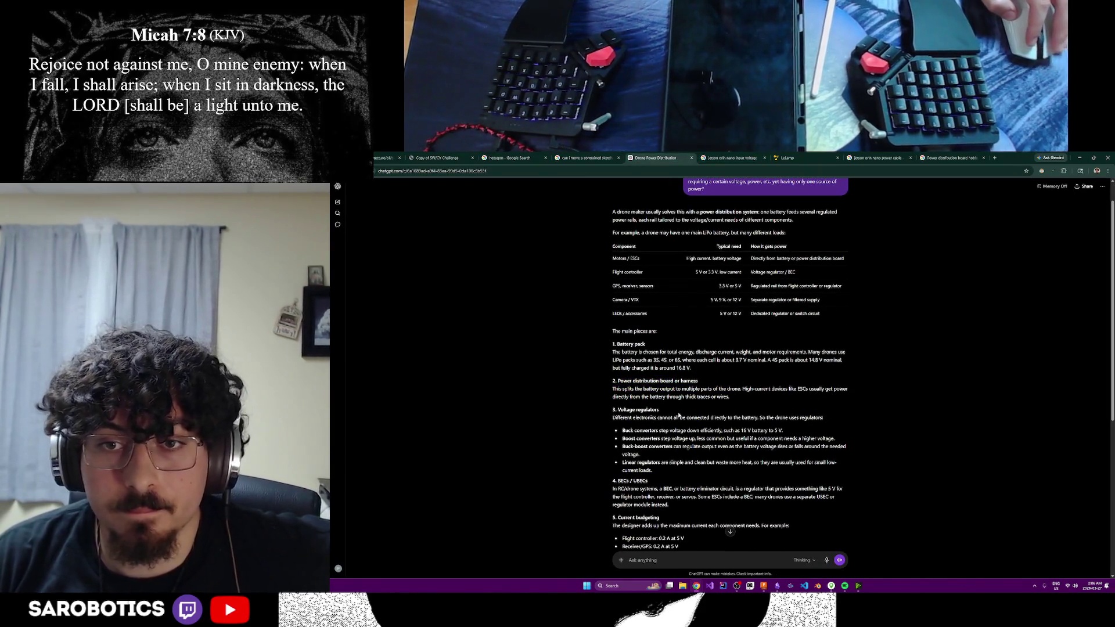
# - Read the voltage regulators section, selecting the converter explanations, then return to the LeLamp notes
pyautogui.moveTo(665, 418); pyautogui.dragTo(728, 418)
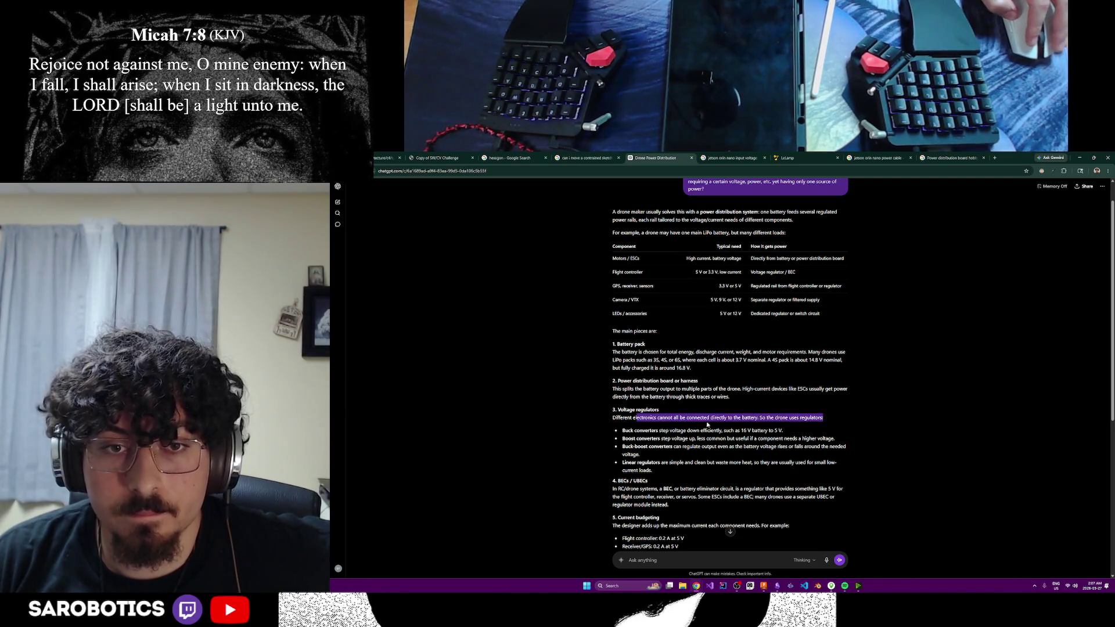
pyautogui.click(728, 418)
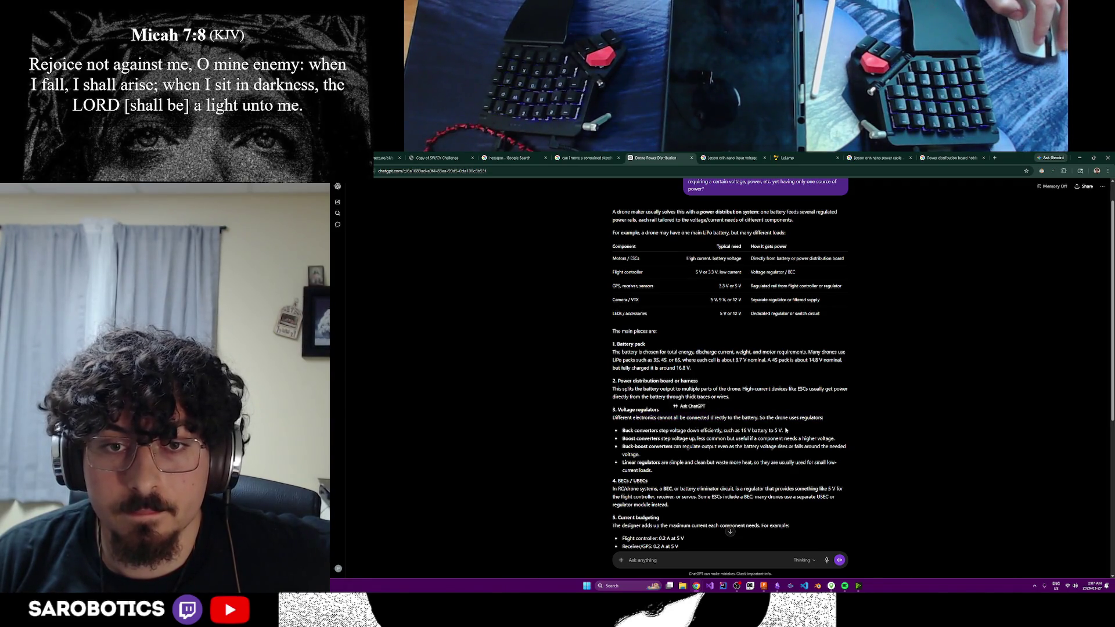
pyautogui.doubleClick(781, 419)
pyautogui.click(635, 438)
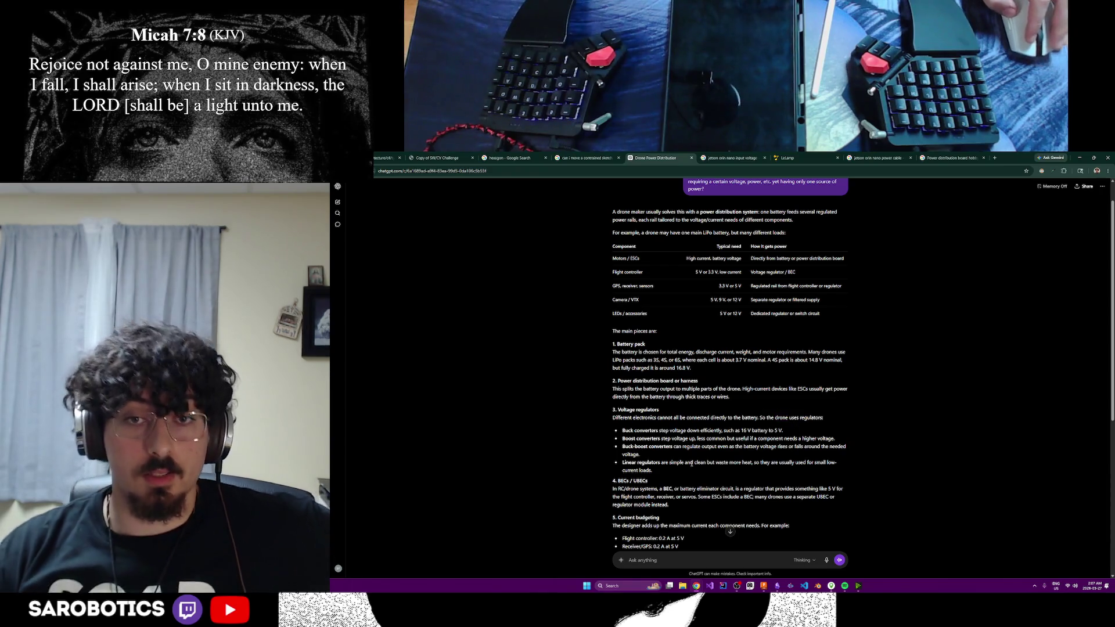
pyautogui.moveTo(634, 430); pyautogui.dragTo(662, 436)
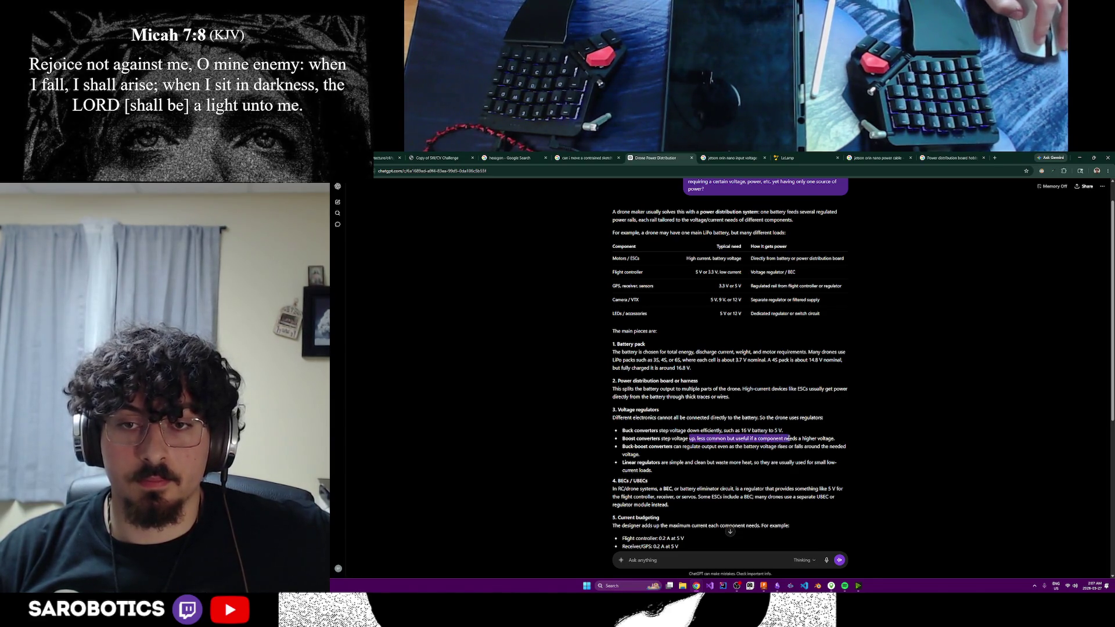
pyautogui.moveTo(788, 439); pyautogui.dragTo(702, 446)
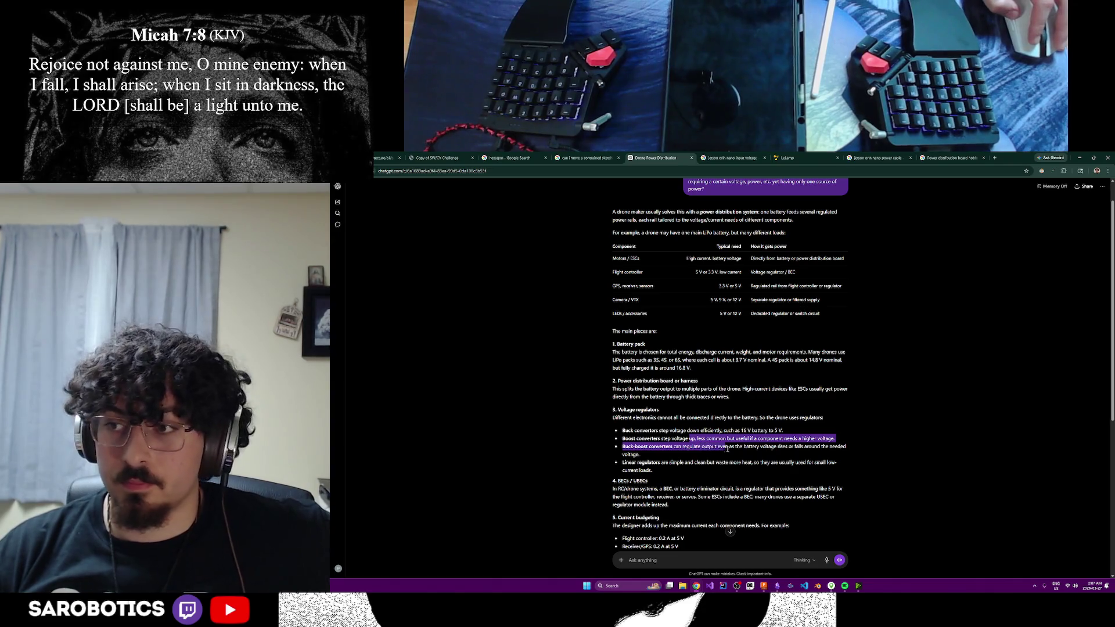
pyautogui.click(745, 455)
pyautogui.scroll(1, 694, 462)
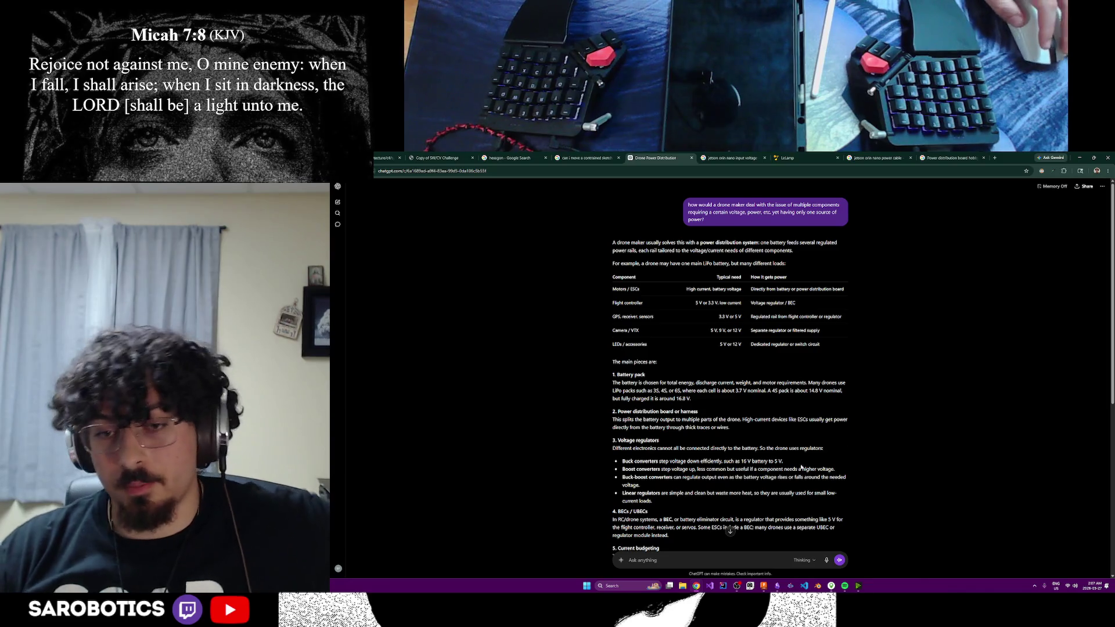
pyautogui.hotkey('alt', 'Tab')
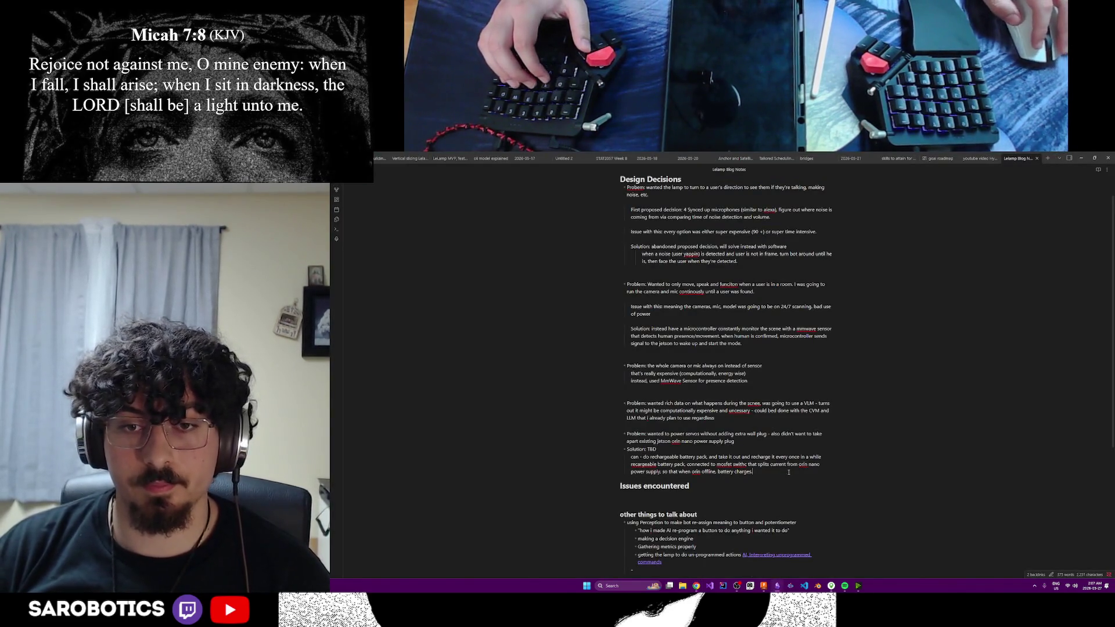
# - Add a 'can do power distribution board, see [here]' line and copy the chat's URL from Chrome
pyautogui.press('Return')
pyautogui.write('can do')
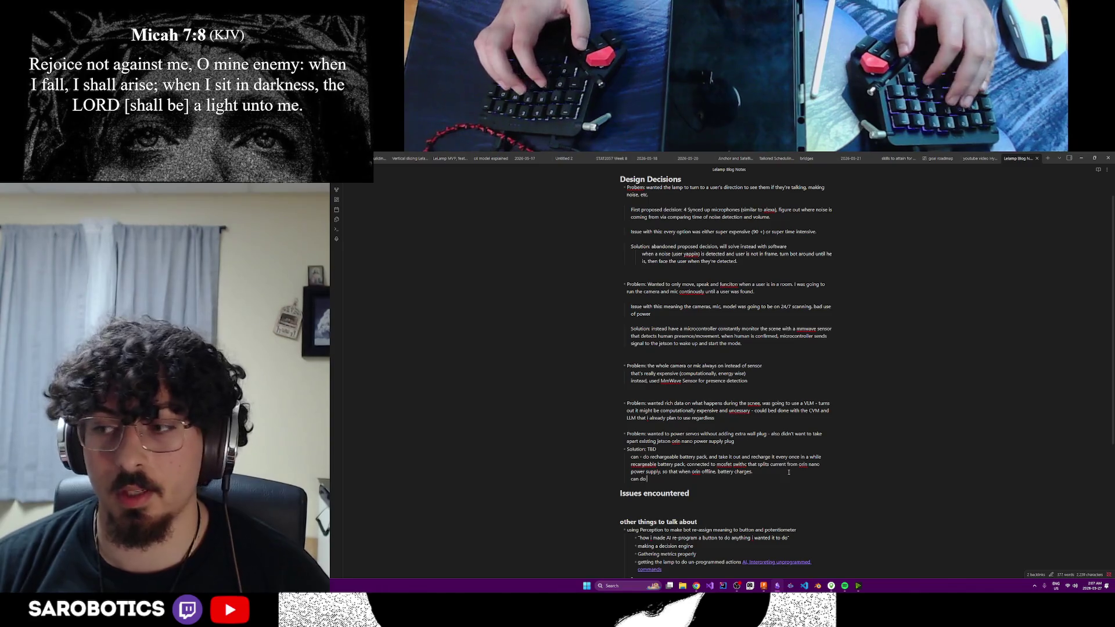
pyautogui.write(' power distribution')
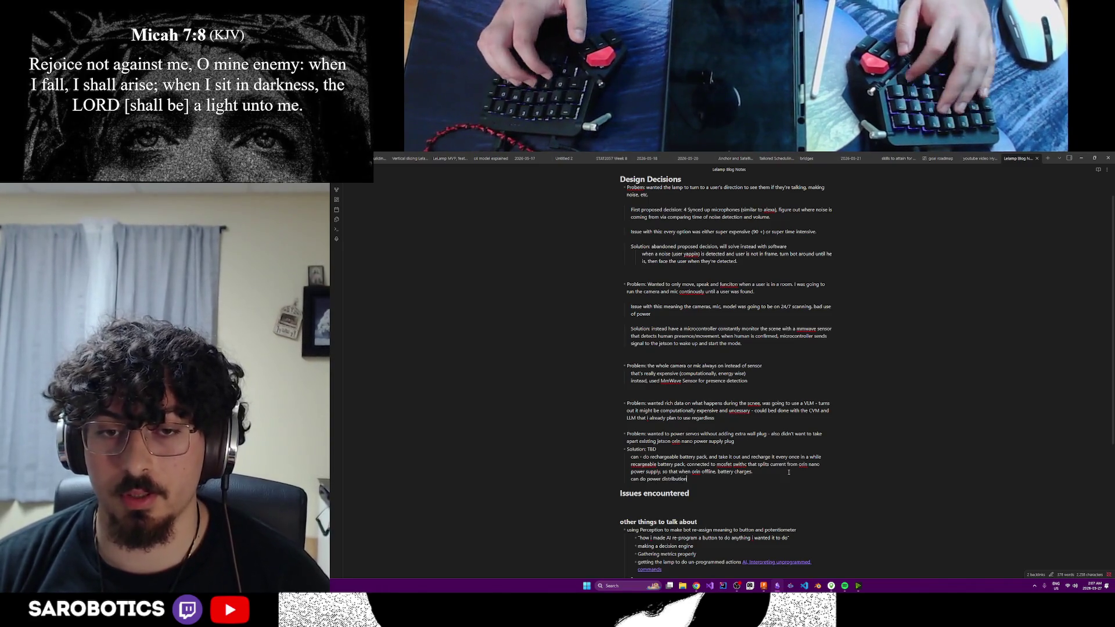
pyautogui.write(' board, see')
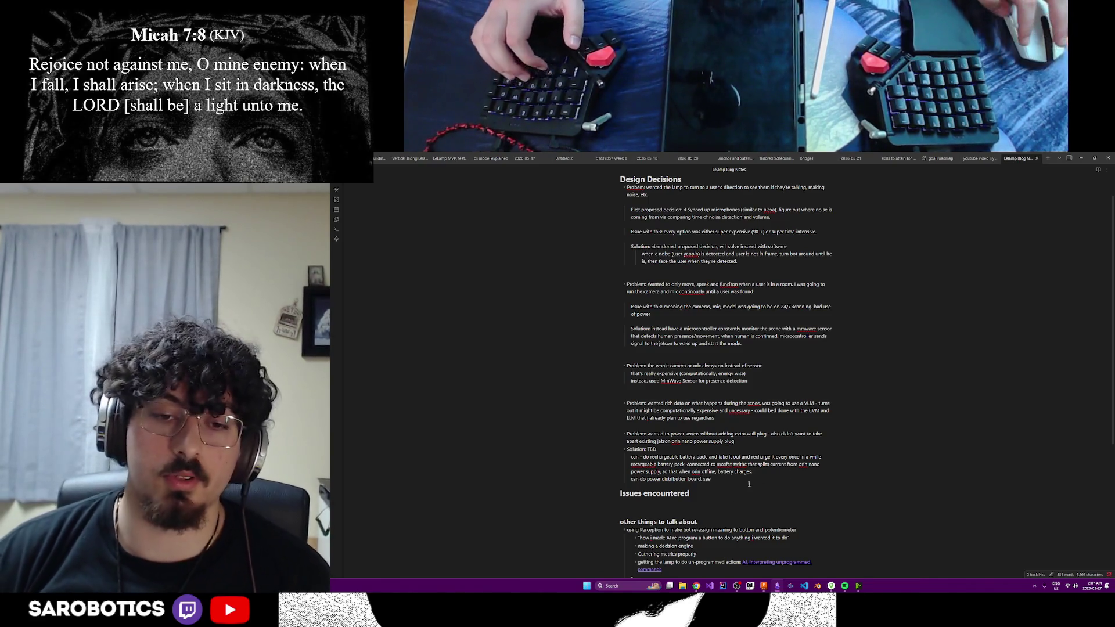
pyautogui.click(697, 586)
pyautogui.click(674, 553)
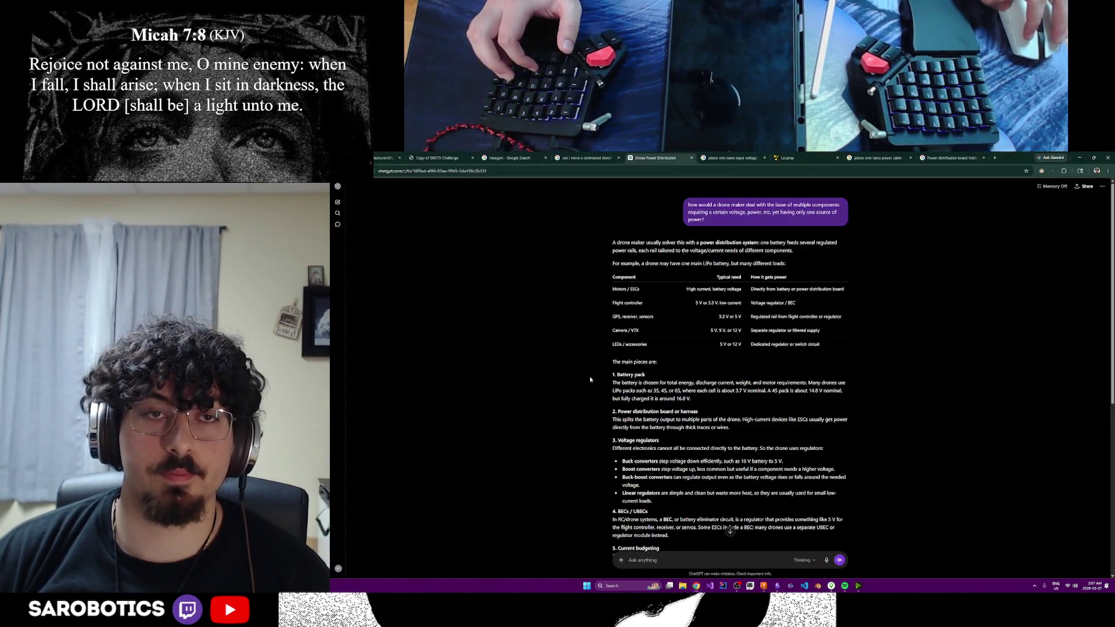
pyautogui.click(540, 171)
pyautogui.click(1081, 158)
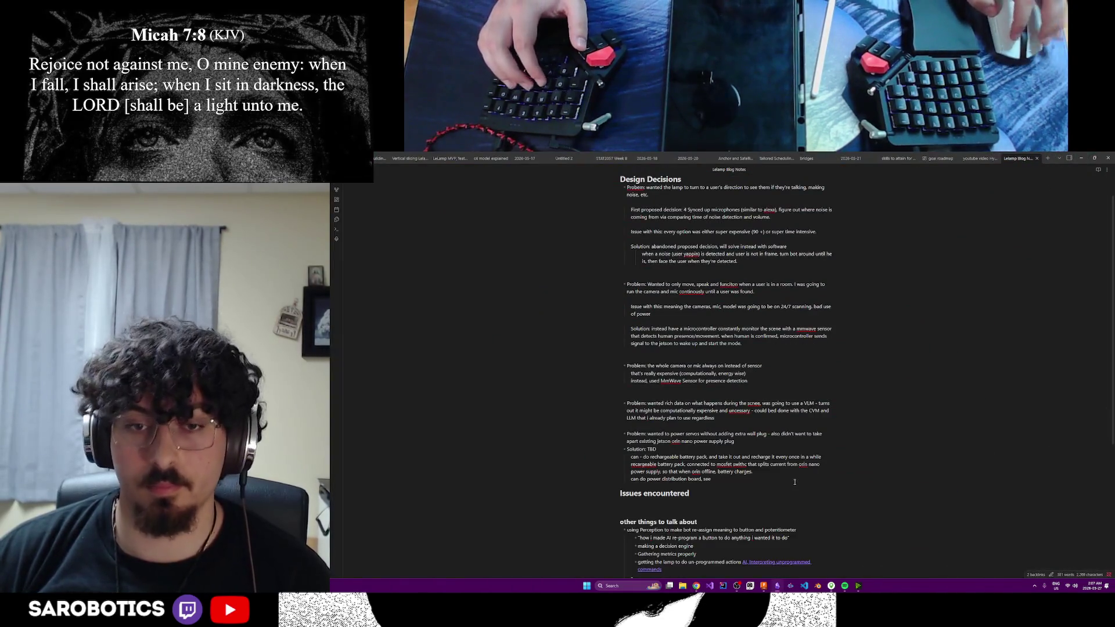
pyautogui.write('(')
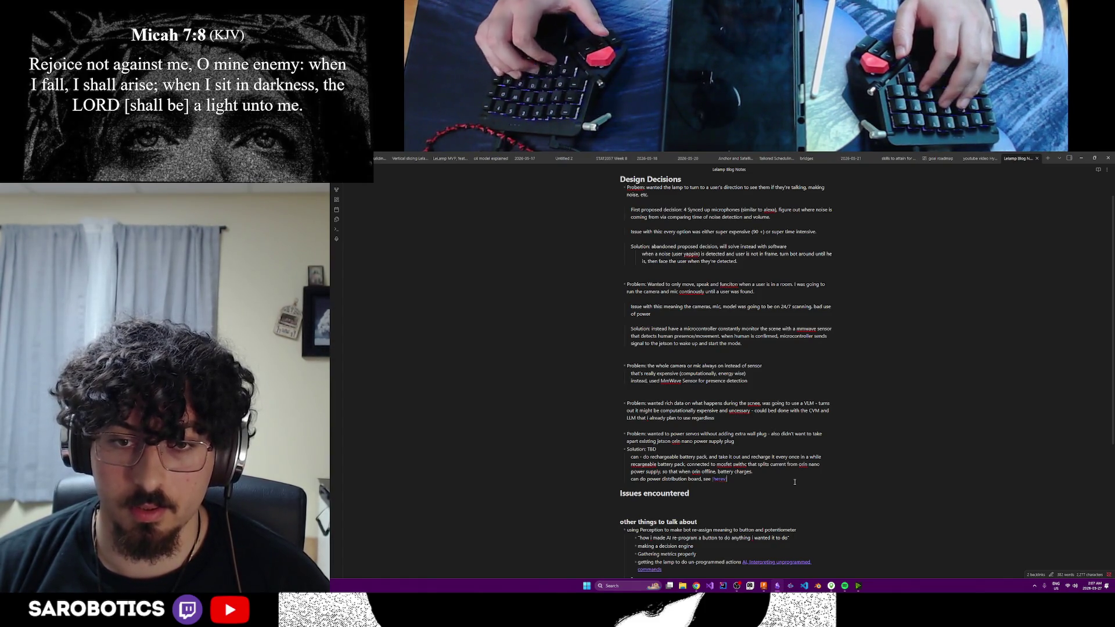
# - Restore the 'Issues encountered' heading on its own line below the new note
pyautogui.press('Delete')
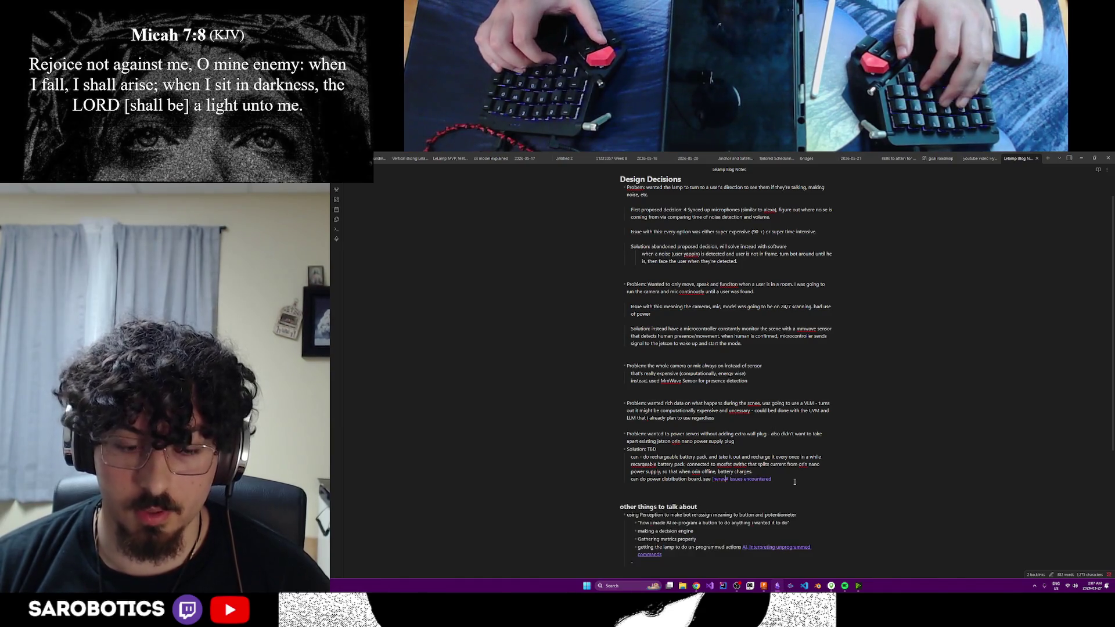
pyautogui.press('Return')
pyautogui.press('Return')
pyautogui.press('BackSpace')
pyautogui.press('BackSpace')
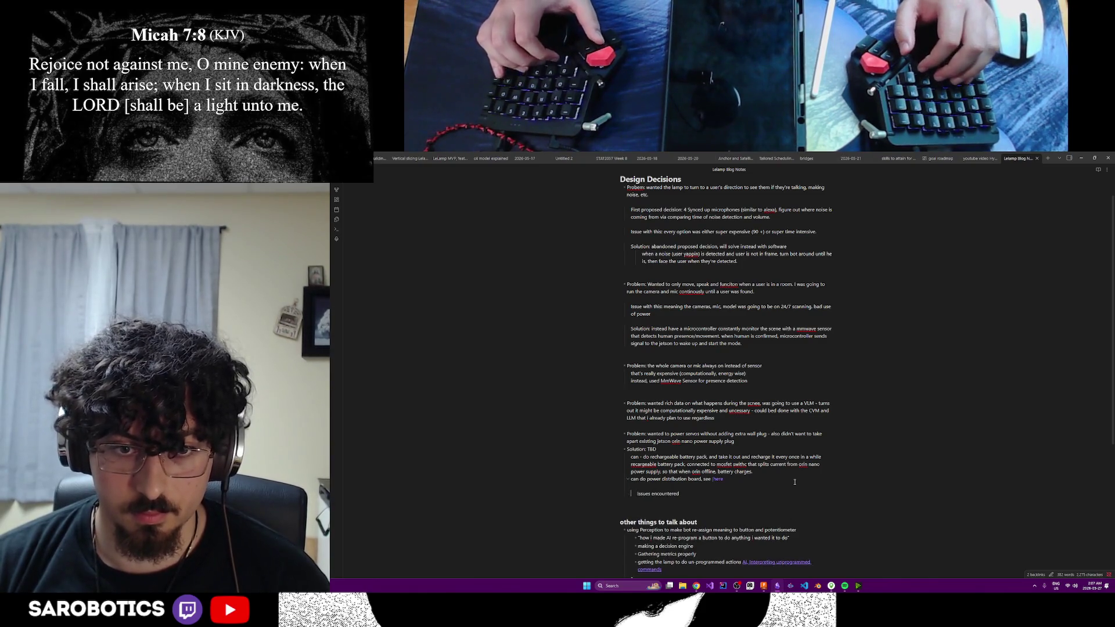
pyautogui.hotkey('ctrl', 'z')
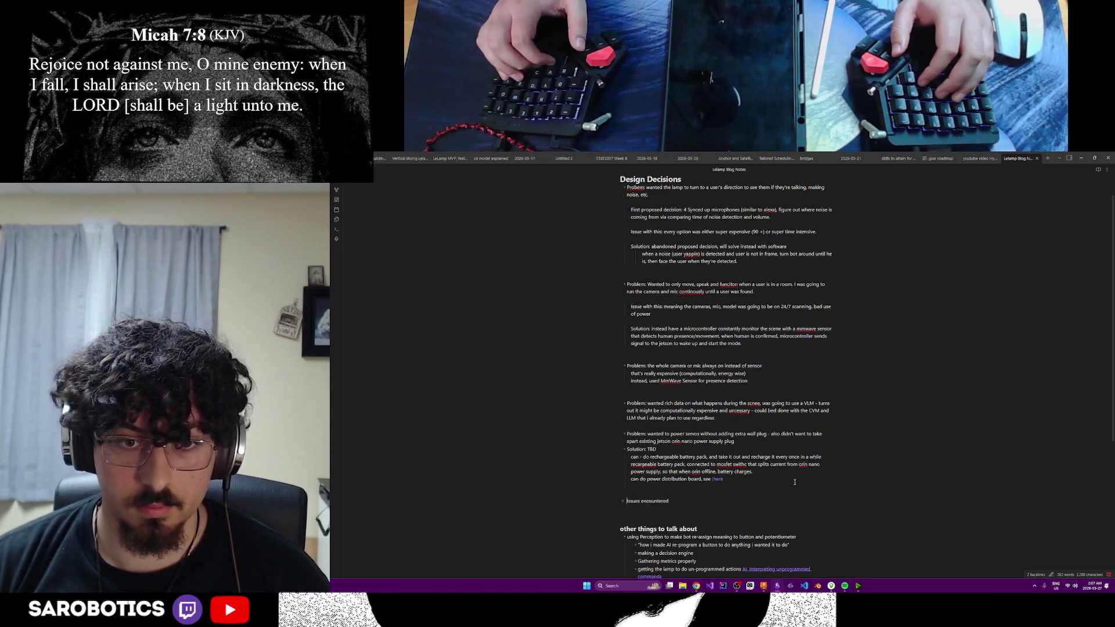
pyautogui.press('BackSpace')
pyautogui.write('#')
# - Paste the chat URL as the note's link target, then hide the notes window
pyautogui.click(737, 478)
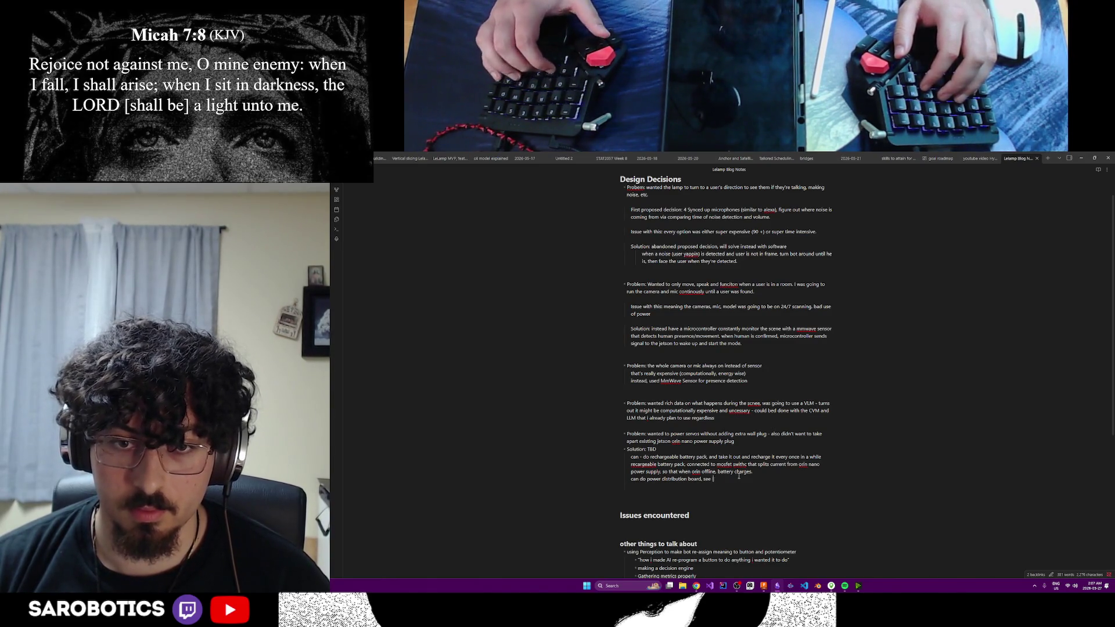
pyautogui.write('[here](')
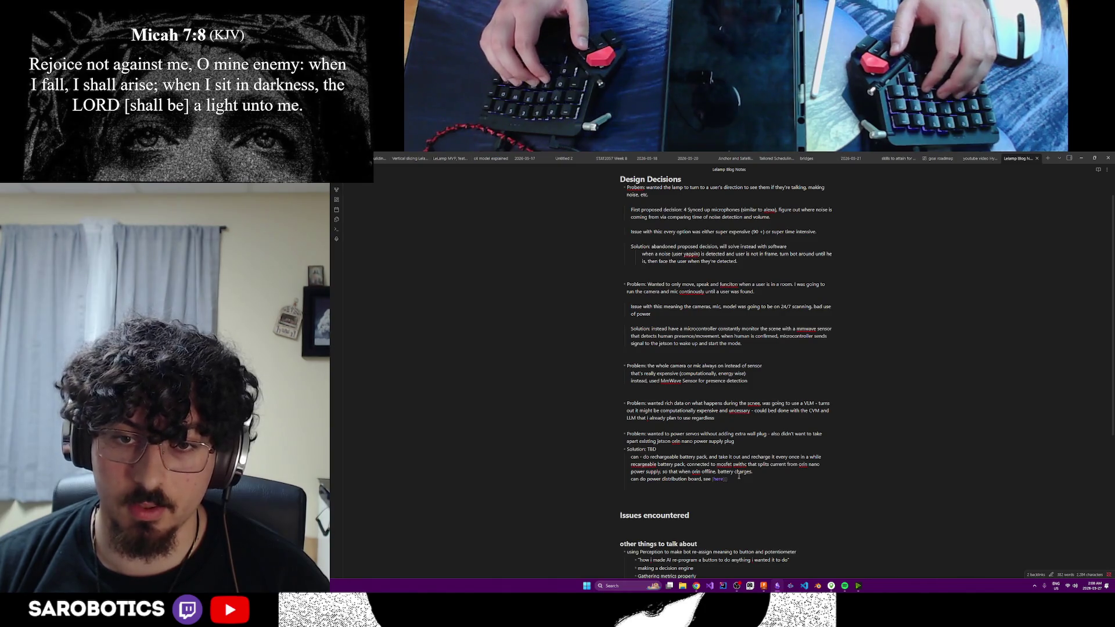
pyautogui.hotkey('ctrl', 'v')
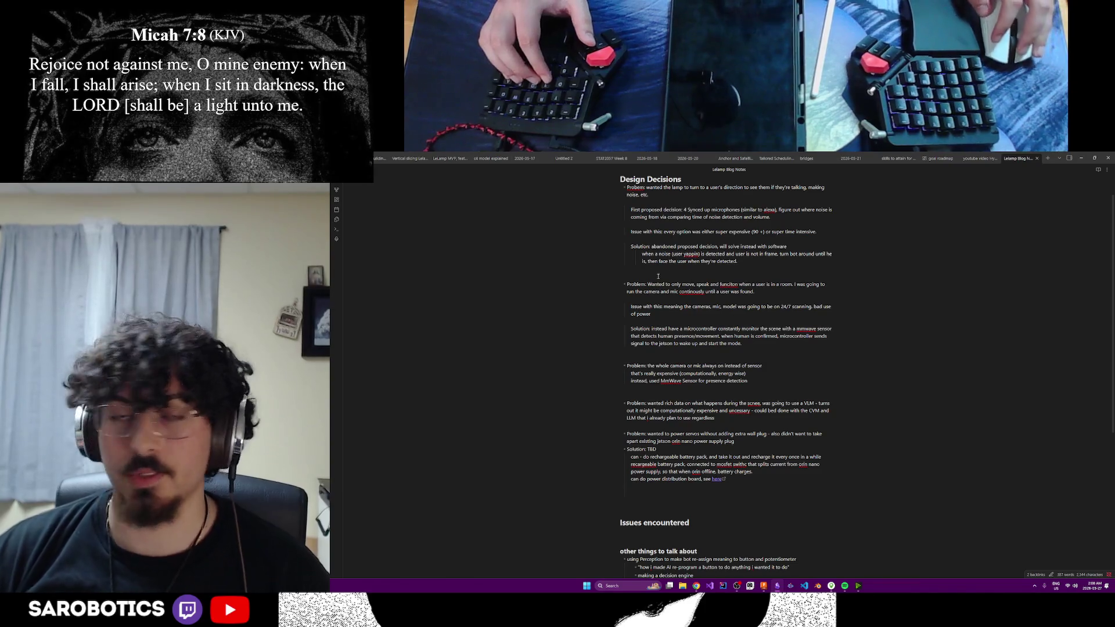
pyautogui.click(1082, 158)
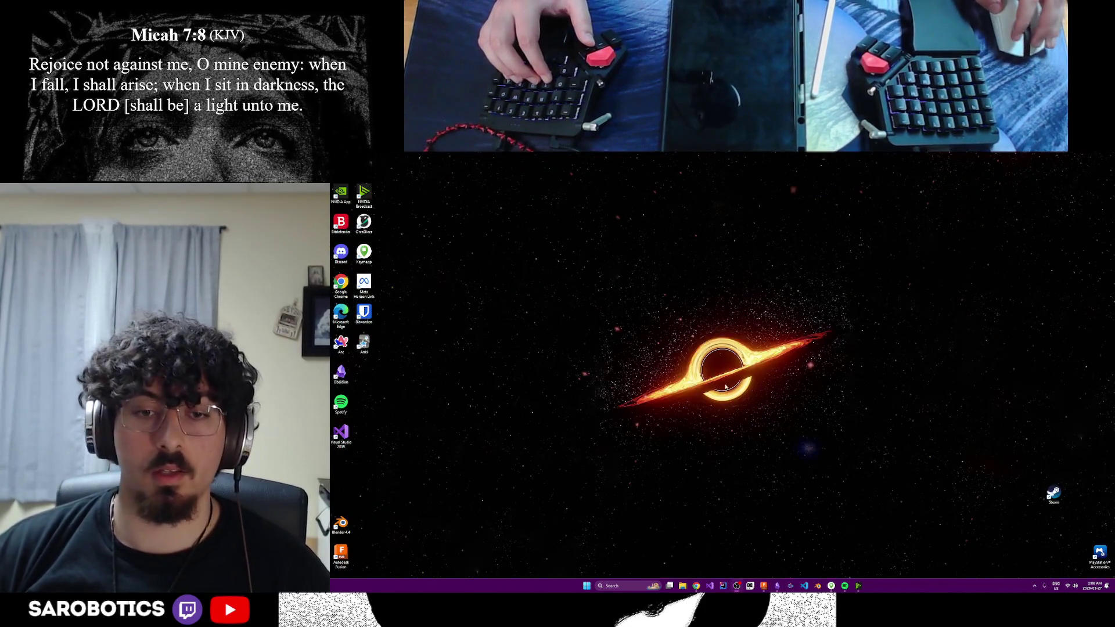
# - Bring up the drone power chat briefly, then switch to the Fusion hexagon case sketch
pyautogui.moveTo(696, 585)
pyautogui.click(664, 566)
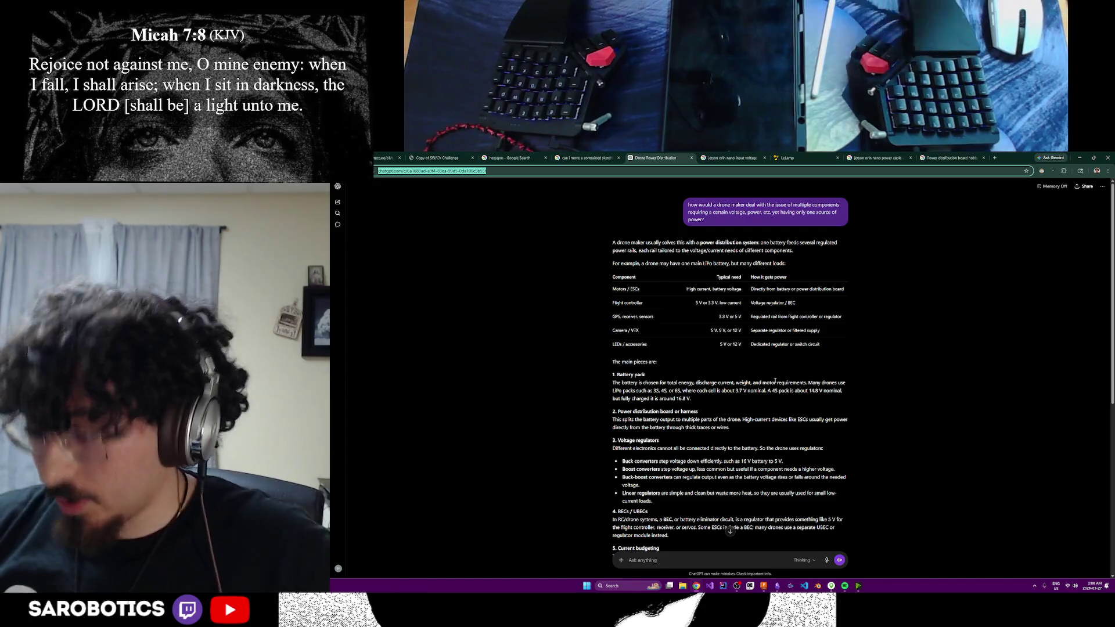
pyautogui.hotkey('alt', 'Tab')
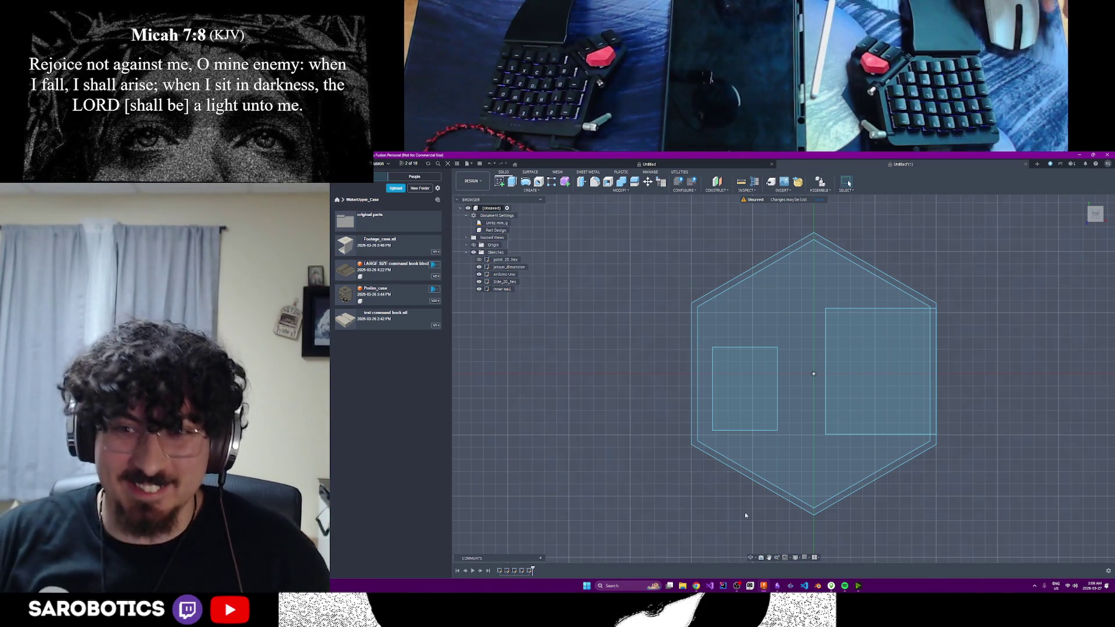
# - Orbit the hexagon sketch to view it from above, then switch to the ChatGPT chat in Chrome
pyautogui.moveTo(814, 374)
pyautogui.keyDown('shift'); pyautogui.mouseDown(button='middle')
pyautogui.moveTo(757, 364)
pyautogui.moveTo(760, 393)
pyautogui.mouseUp(button='middle'); pyautogui.keyUp('shift')
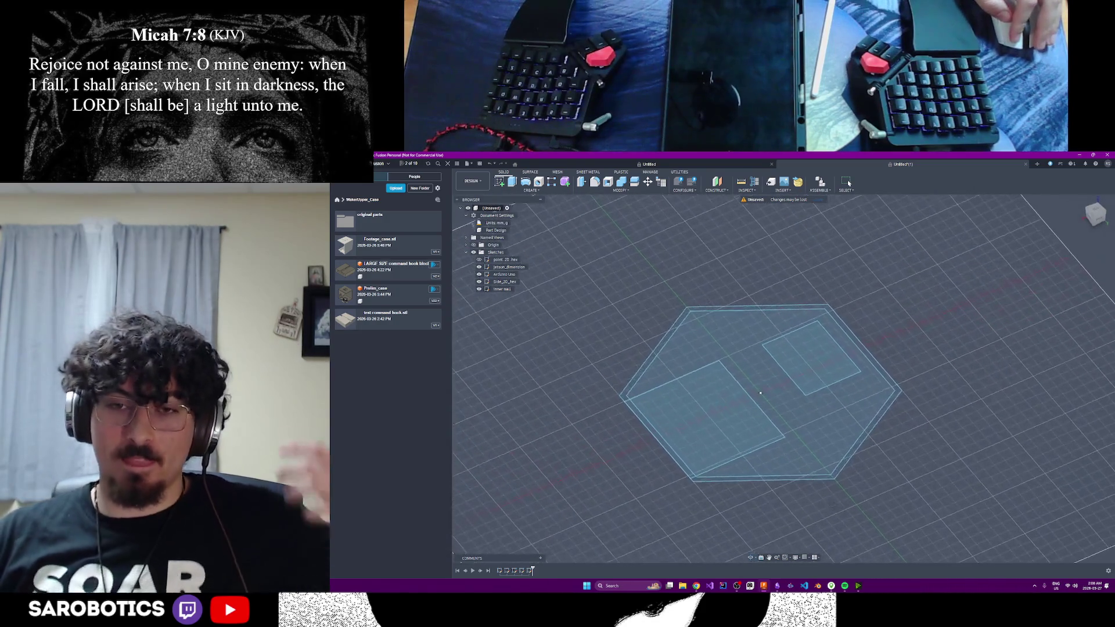
pyautogui.keyDown('shift'); pyautogui.moveTo(760, 394); pyautogui.dragTo(772, 400, button='middle'); pyautogui.keyUp('shift')
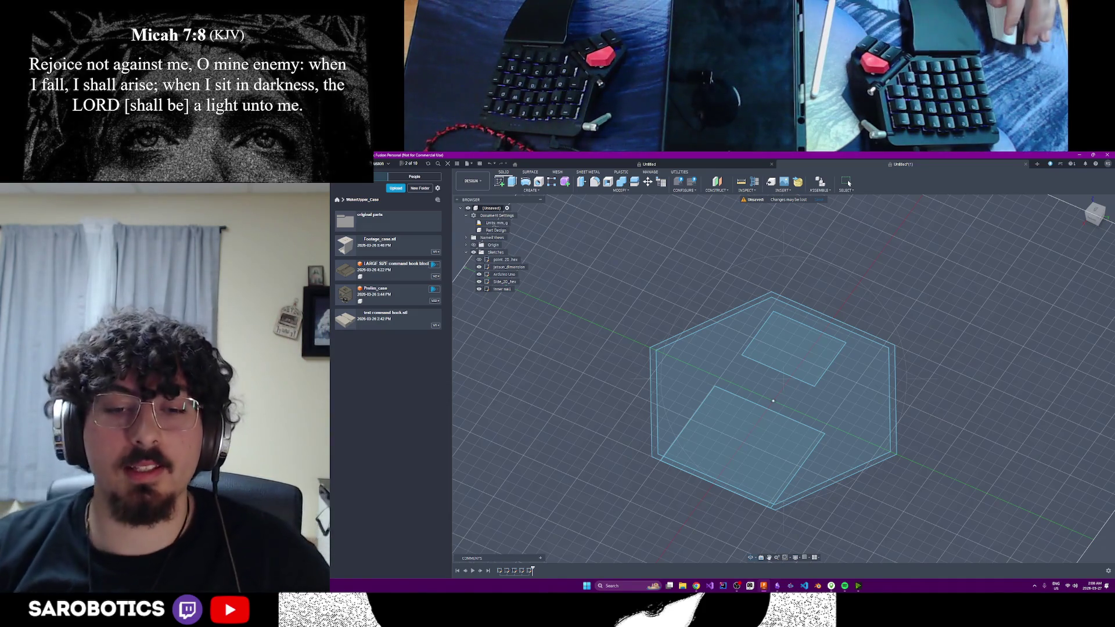
pyautogui.click(698, 566)
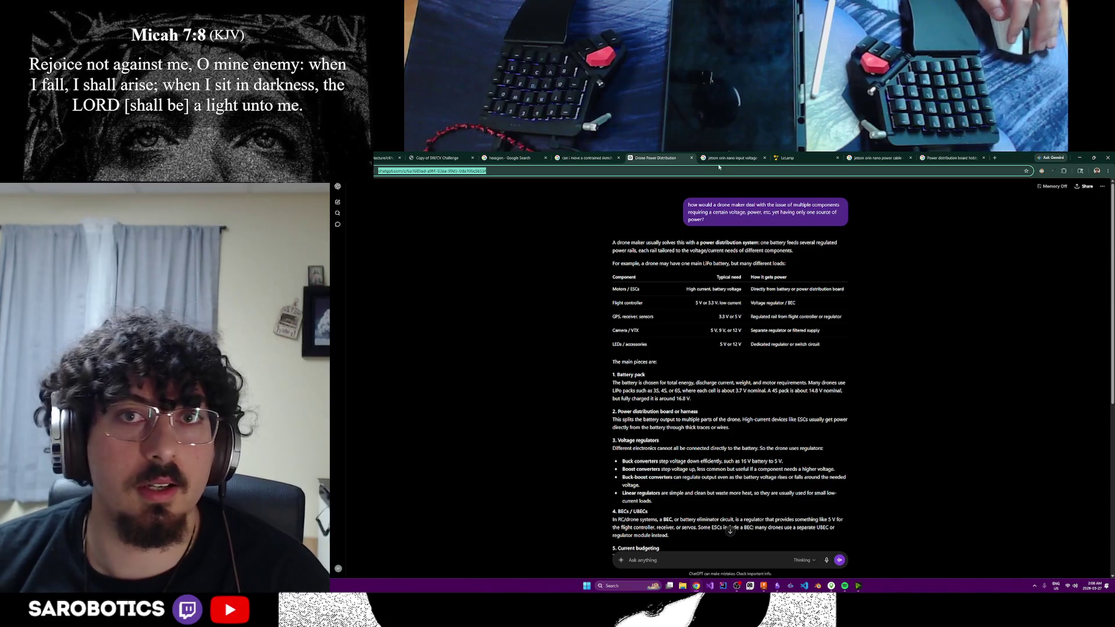
# - Check the LeLamp site and power-board image results, and open a new blank tab
pyautogui.click(788, 158)
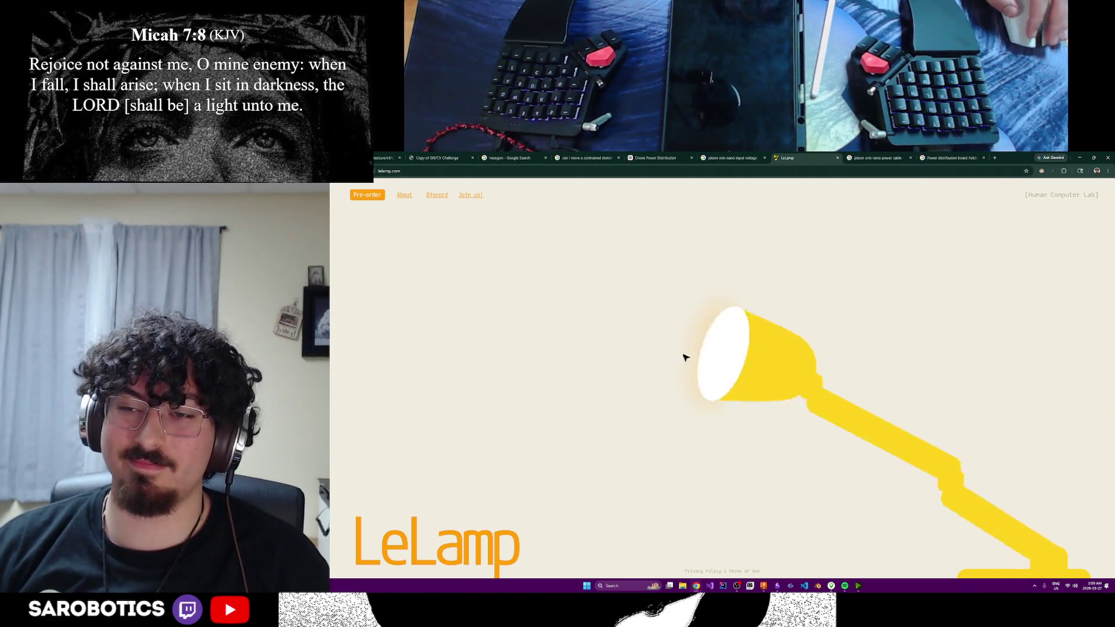
pyautogui.click(945, 158)
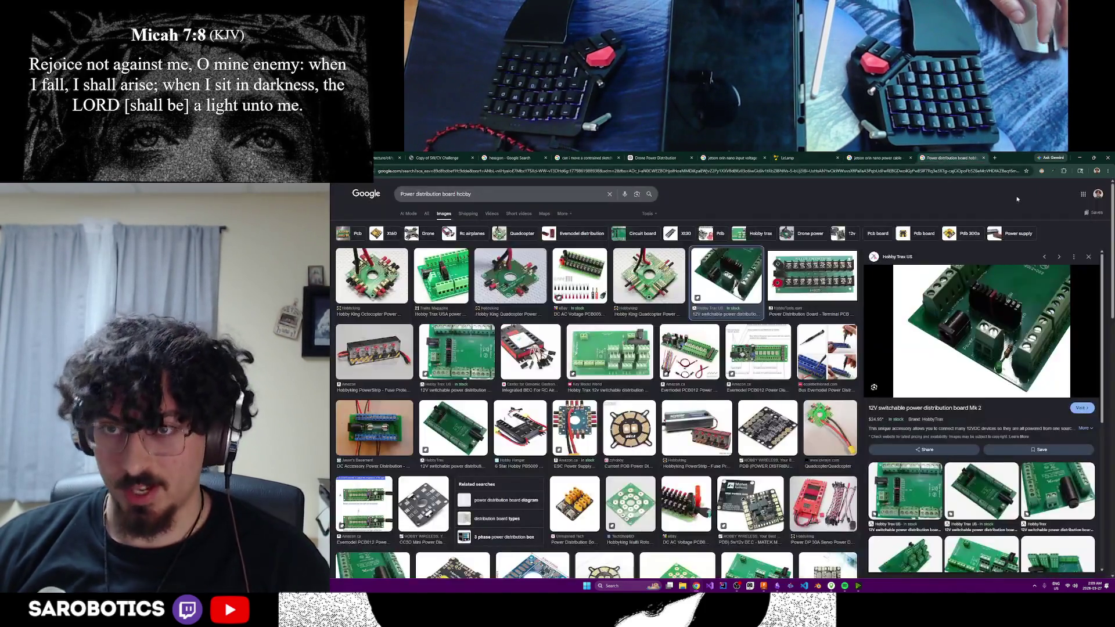
pyautogui.click(996, 158)
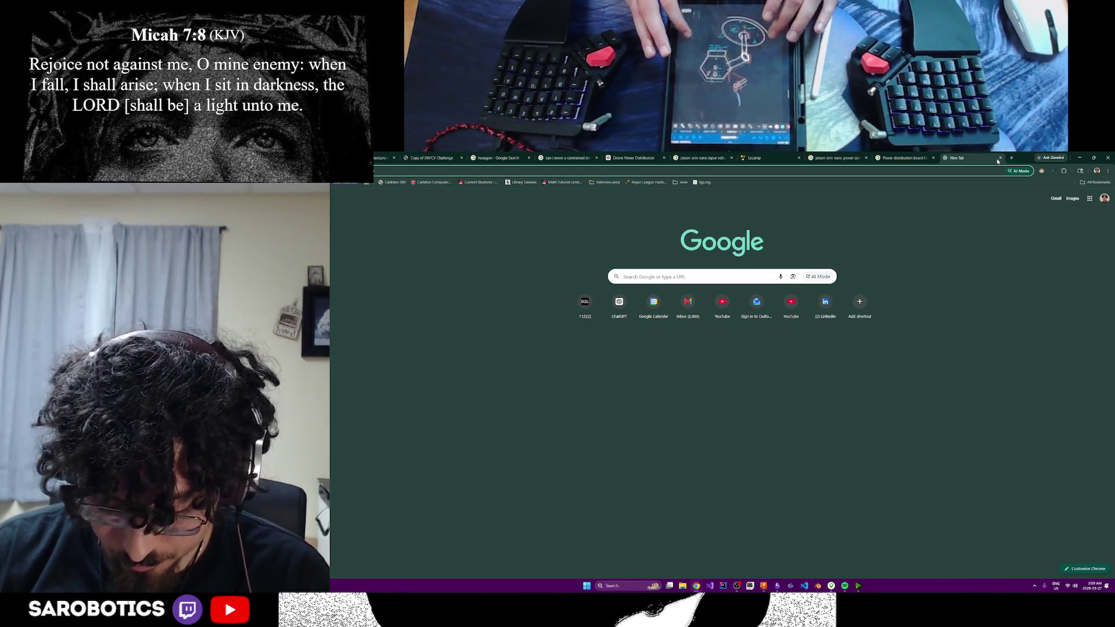
pyautogui.click(753, 158)
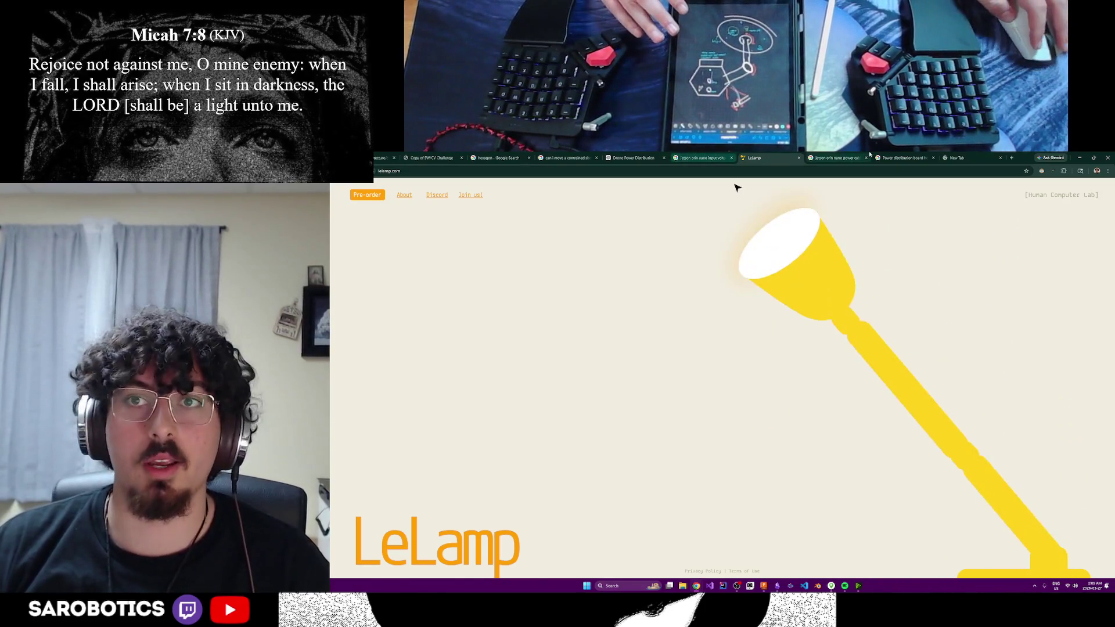
pyautogui.click(902, 158)
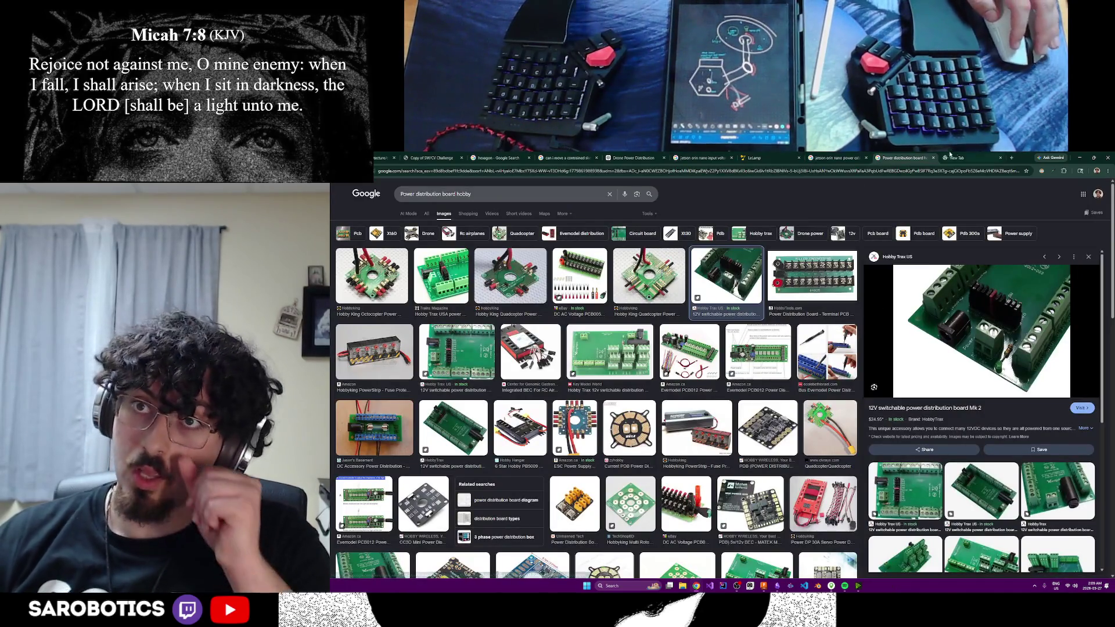
pyautogui.click(956, 158)
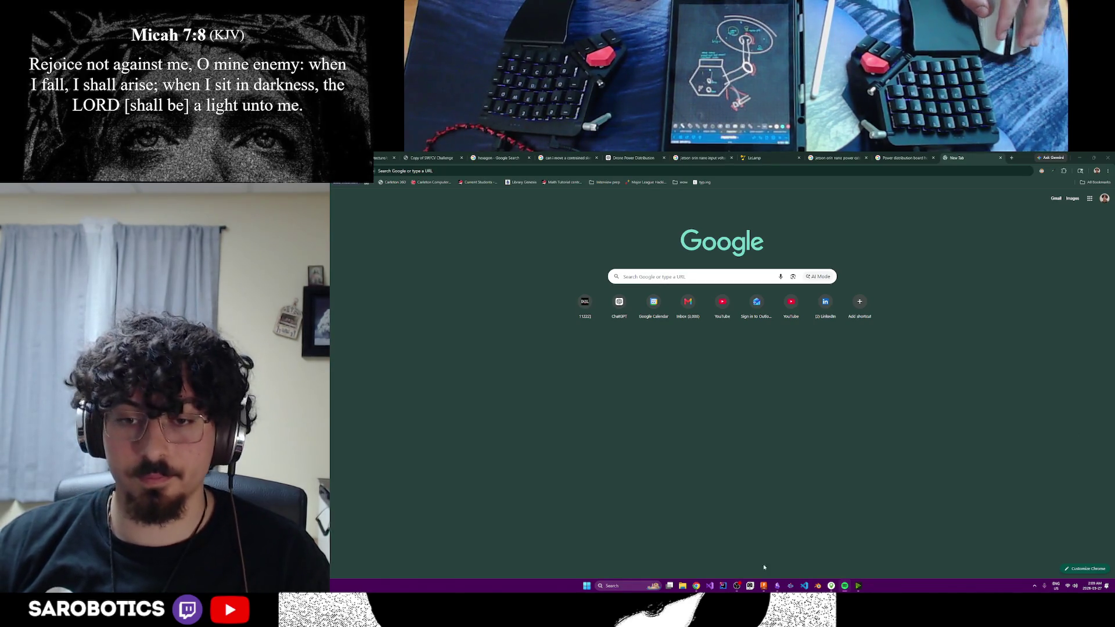
# - Visit the Jetson Orin Nano power cable results, then return to the blank tab
pyautogui.hotkey('ctrl', 'shift', 'Tab')
pyautogui.hotkey('ctrl', 'shift', 'Tab')
pyautogui.hotkey('ctrl', 'shift', 'Tab')
pyautogui.hotkey('ctrl', 'Tab')
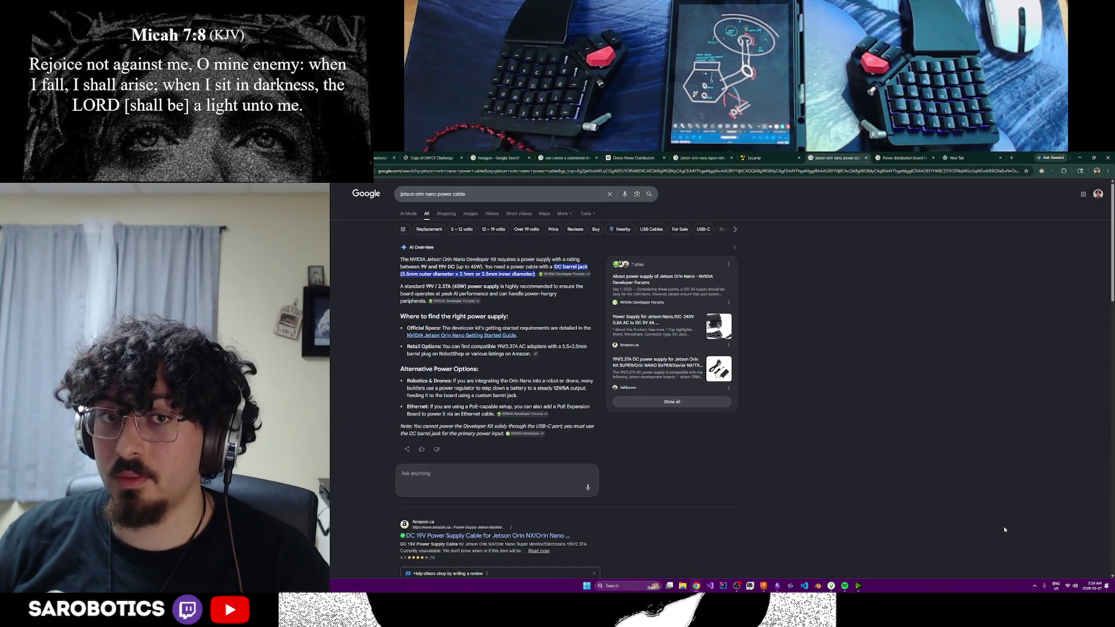
pyautogui.click(964, 157)
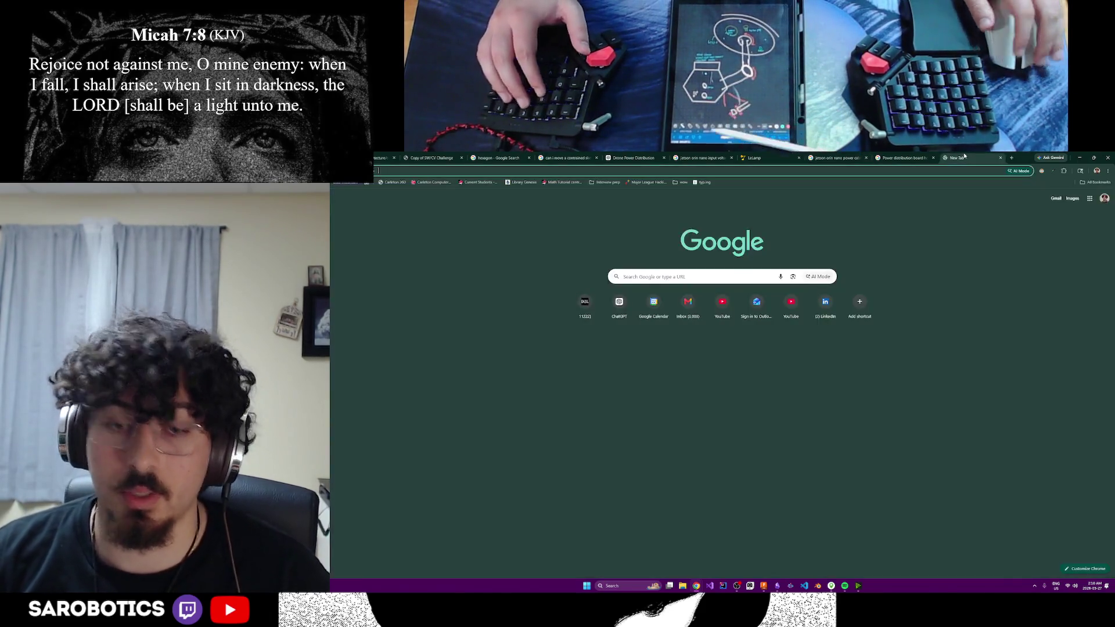
pyautogui.write('3d printed servo arms')
# - Search '3d printed servo arms' and preview servo-based robotic arm images
pyautogui.press('Return')
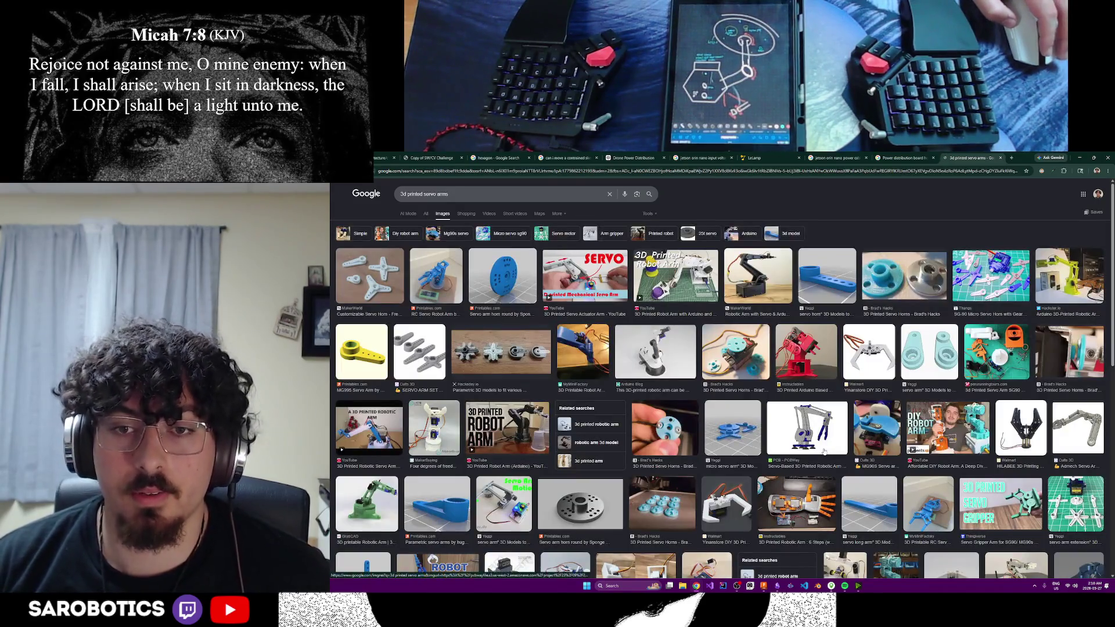
pyautogui.click(821, 452)
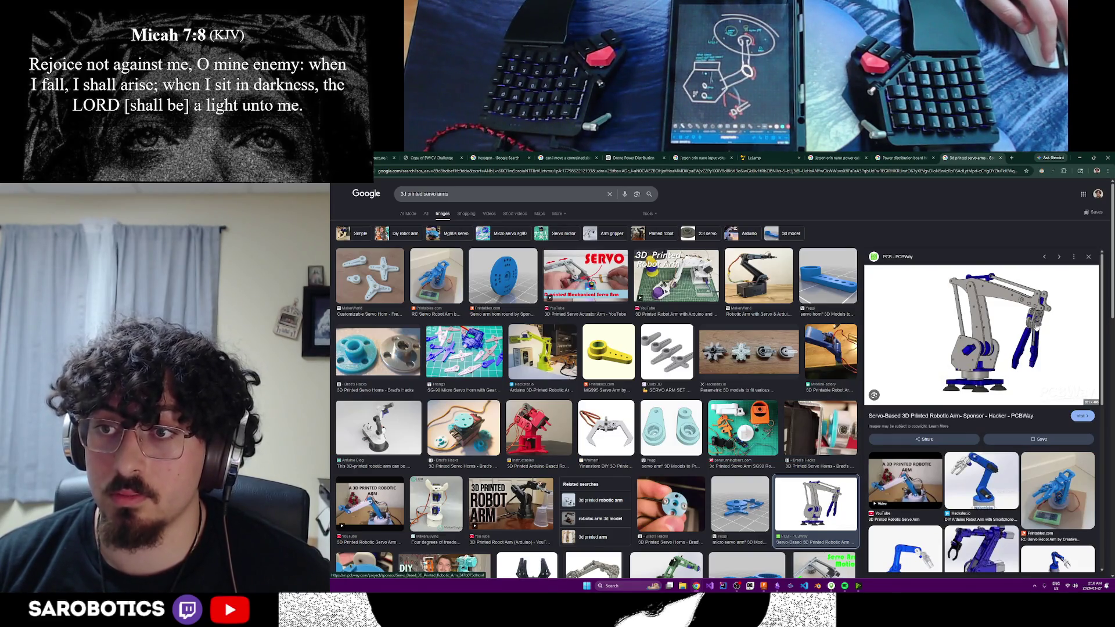
pyautogui.press('Right')
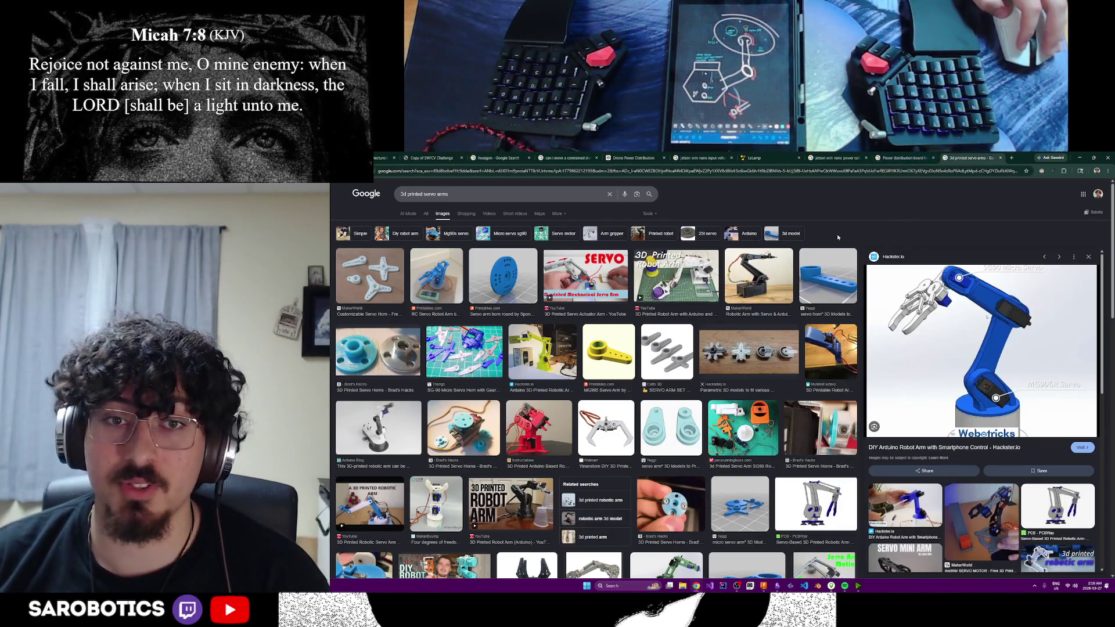
# - Cycle through the open tabs to the SW/CV Challenge PDF
pyautogui.click(841, 157)
pyautogui.click(749, 157)
pyautogui.click(837, 158)
pyautogui.click(697, 158)
pyautogui.click(633, 158)
pyautogui.click(517, 157)
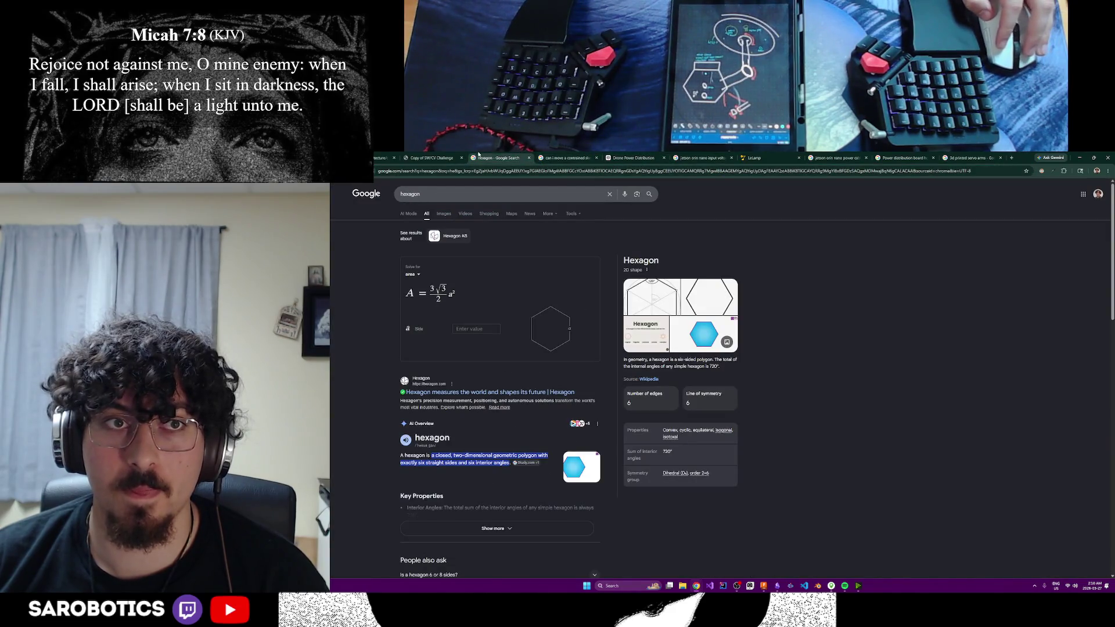
pyautogui.click(440, 157)
pyautogui.scroll(-2, 720, 383)
pyautogui.scroll(-2, 719, 384)
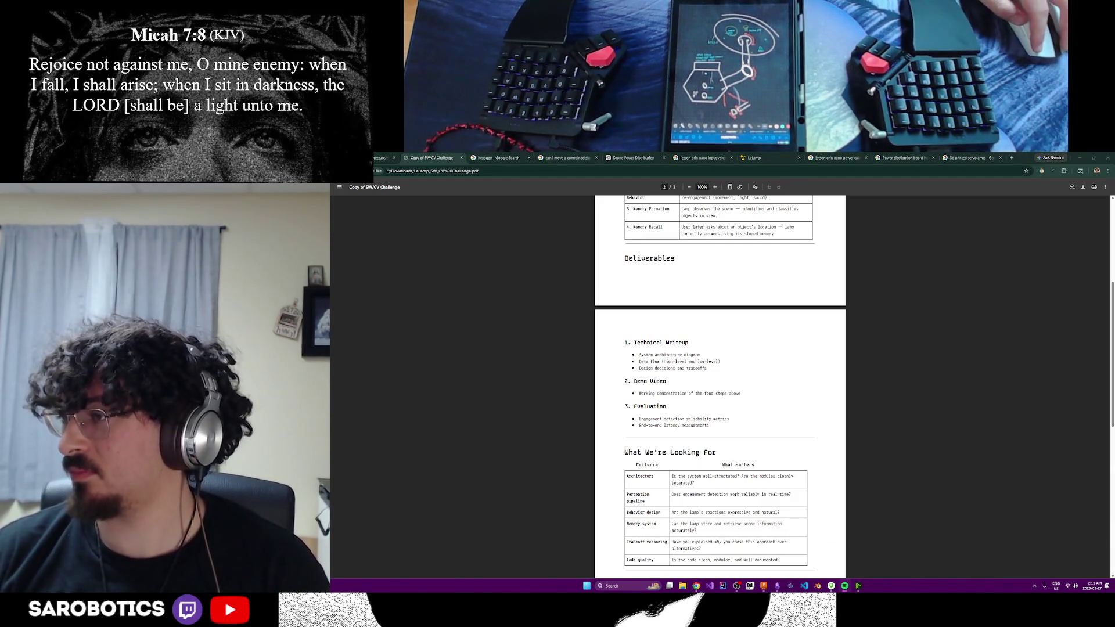
pyautogui.scroll(5, 858, 441)
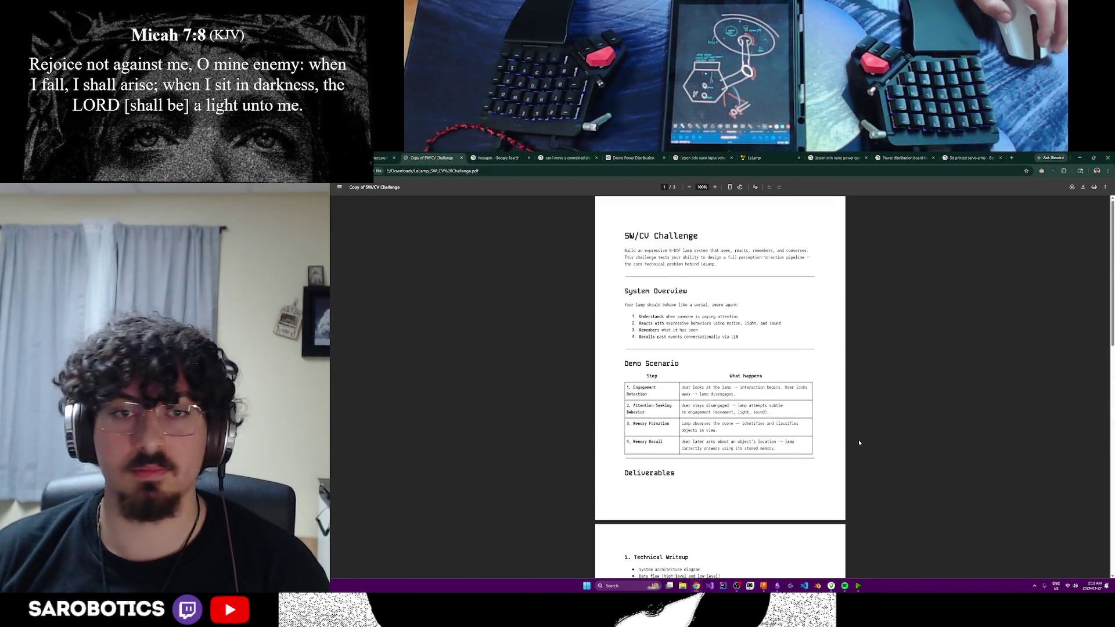
pyautogui.scroll(-3, 853, 441)
pyautogui.scroll(-2, 846, 447)
pyautogui.scroll(-1, 845, 446)
pyautogui.scroll(-2, 845, 446)
pyautogui.scroll(4, 845, 446)
pyautogui.scroll(3, 845, 446)
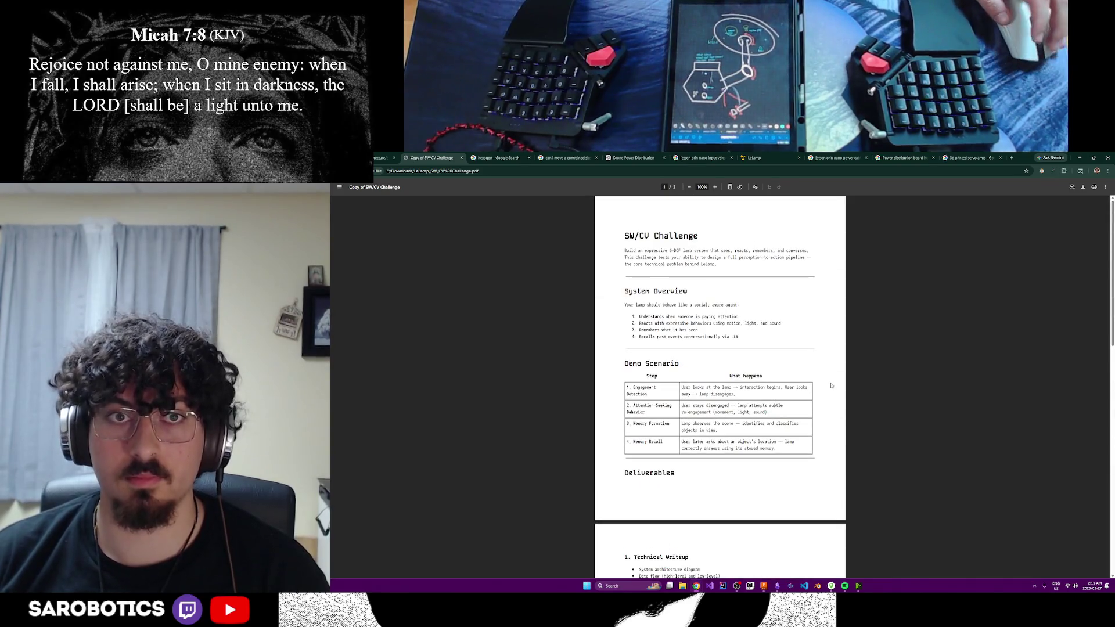
# - Close the hexagon search tab, review the SW/CV Challenge PDF, then switch back to Fusion
pyautogui.click(496, 159)
pyautogui.click(528, 158)
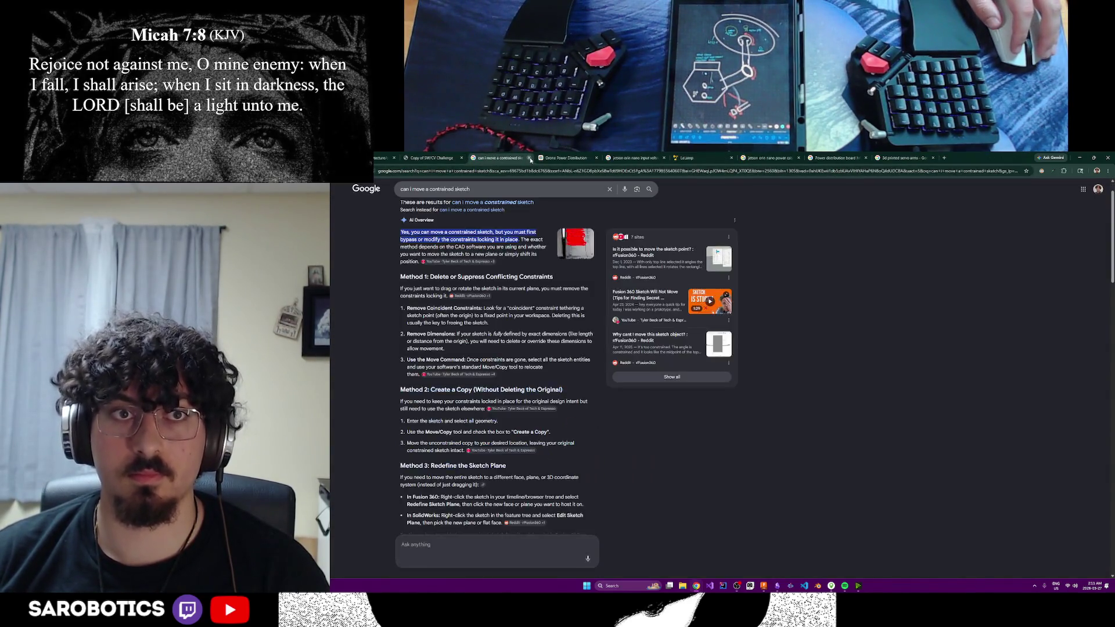
pyautogui.click(420, 158)
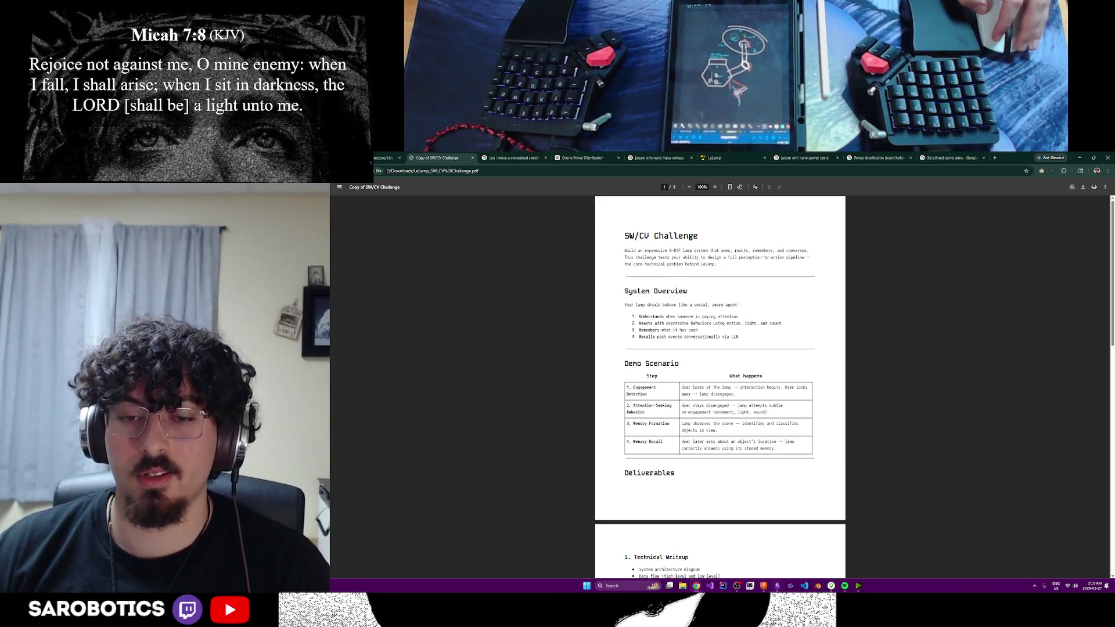
pyautogui.hotkey('alt', 'Tab')
# - Save the design as LeLamp_Base in the WaterUpper_Case project
pyautogui.keyDown('shift'); pyautogui.moveTo(773, 401); pyautogui.dragTo(774, 416, button='middle'); pyautogui.keyUp('shift')
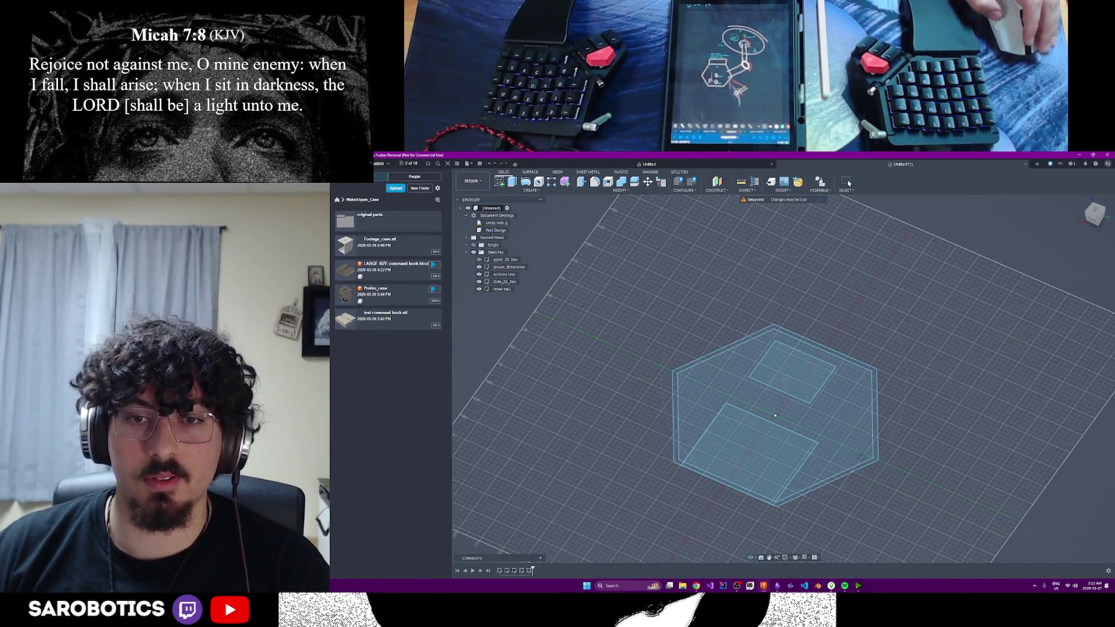
pyautogui.hotkey('ctrl', 's')
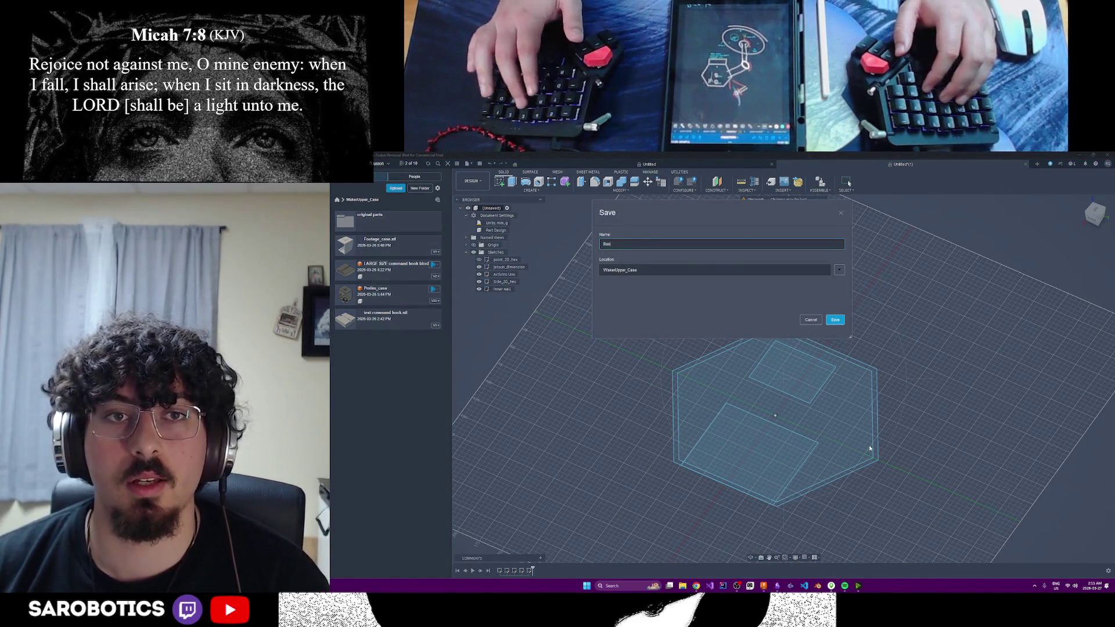
pyautogui.write('Base_Le')
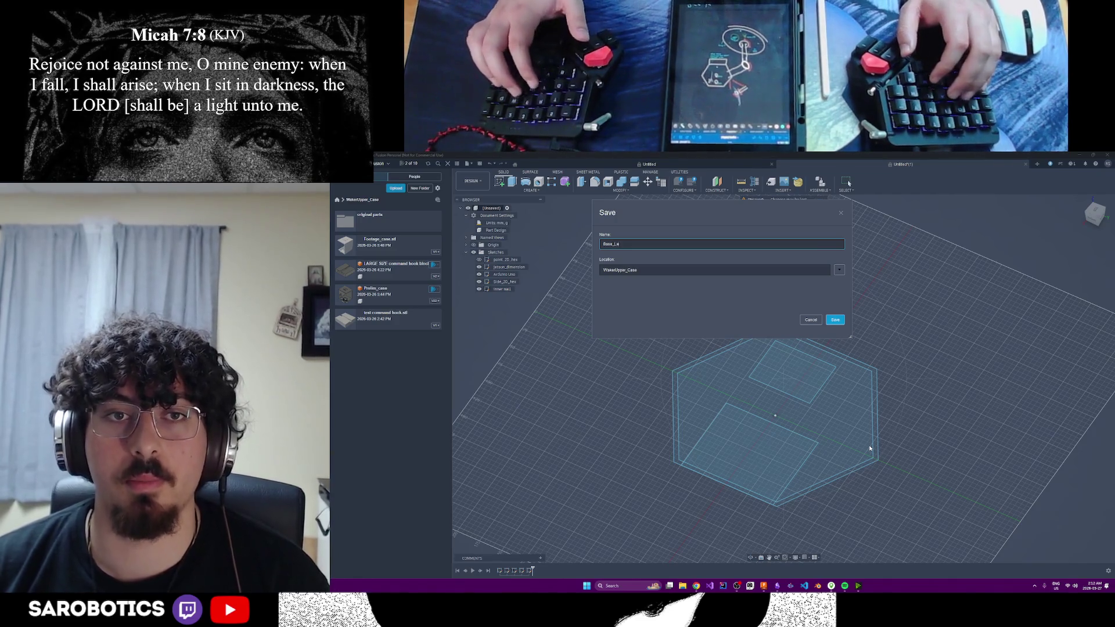
pyautogui.press('BackSpace')
pyautogui.press('BackSpace')
pyautogui.press('BackSpace')
pyautogui.write('Left')
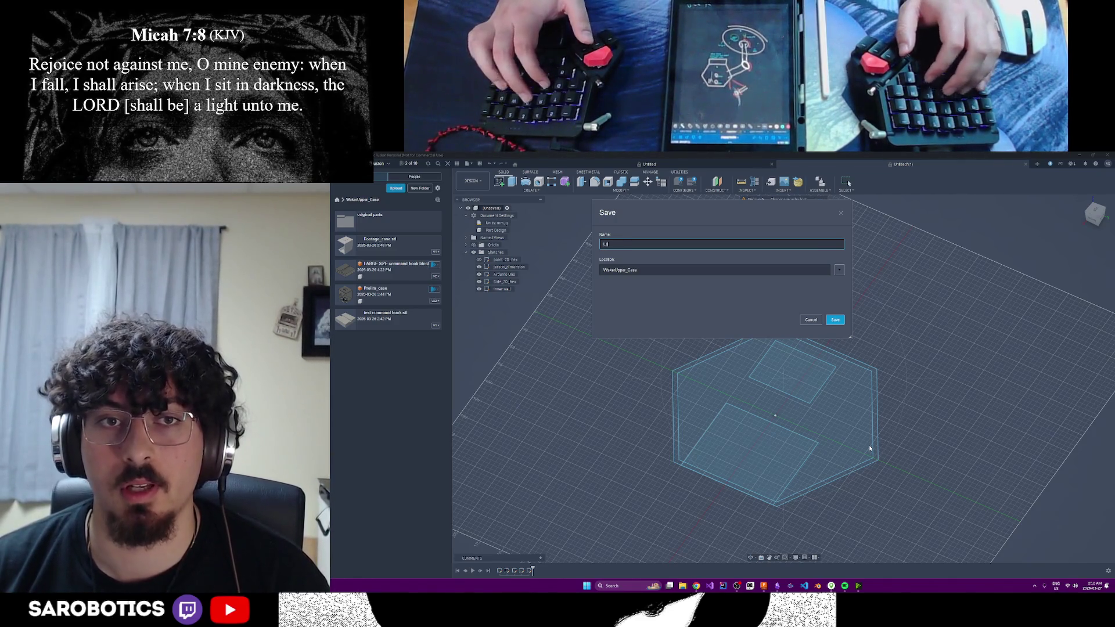
pyautogui.write('_Hand')
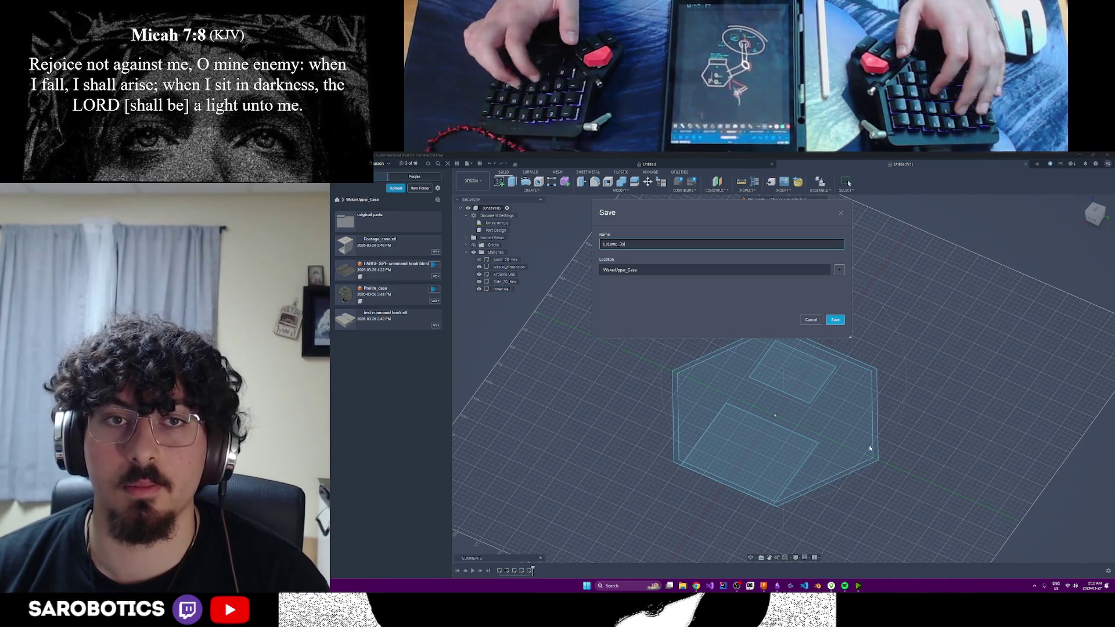
pyautogui.click(837, 270)
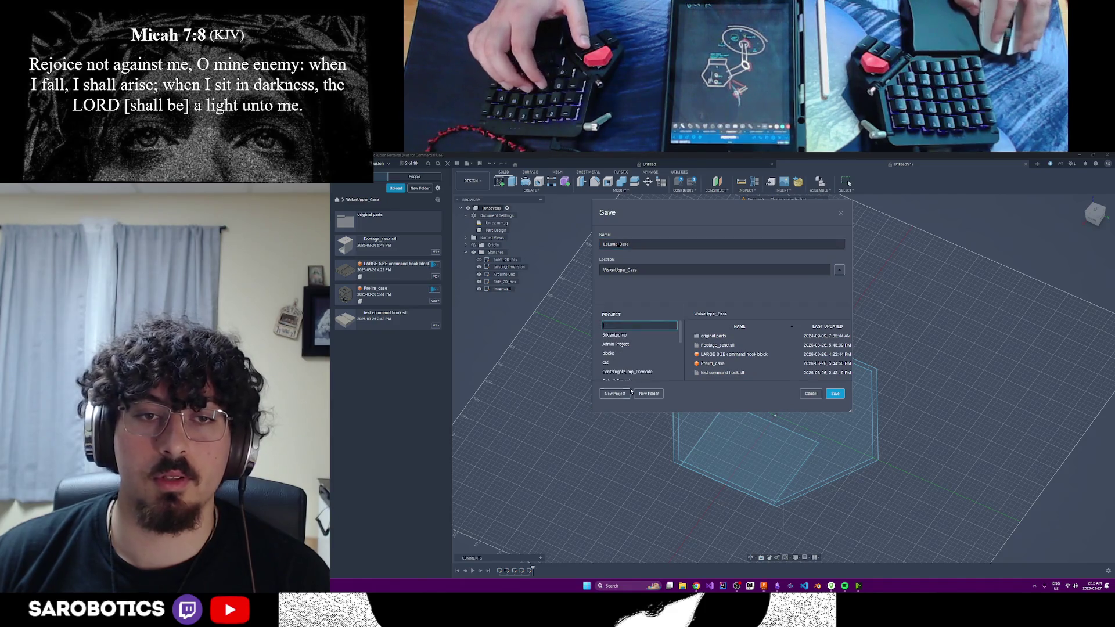
pyautogui.write('LilLamp')
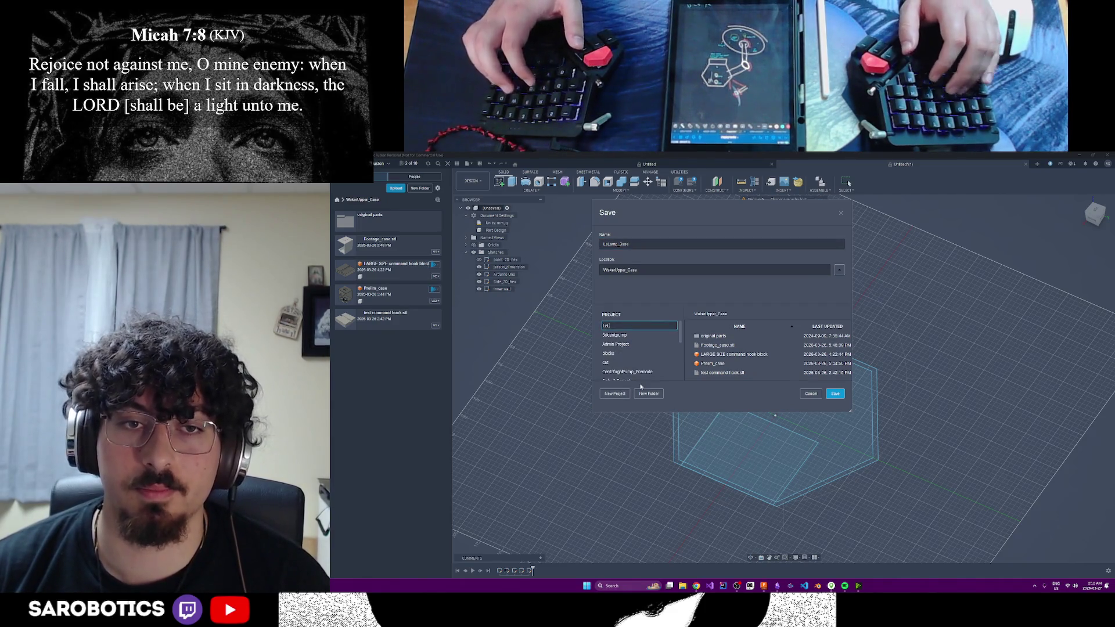
pyautogui.press('Return')
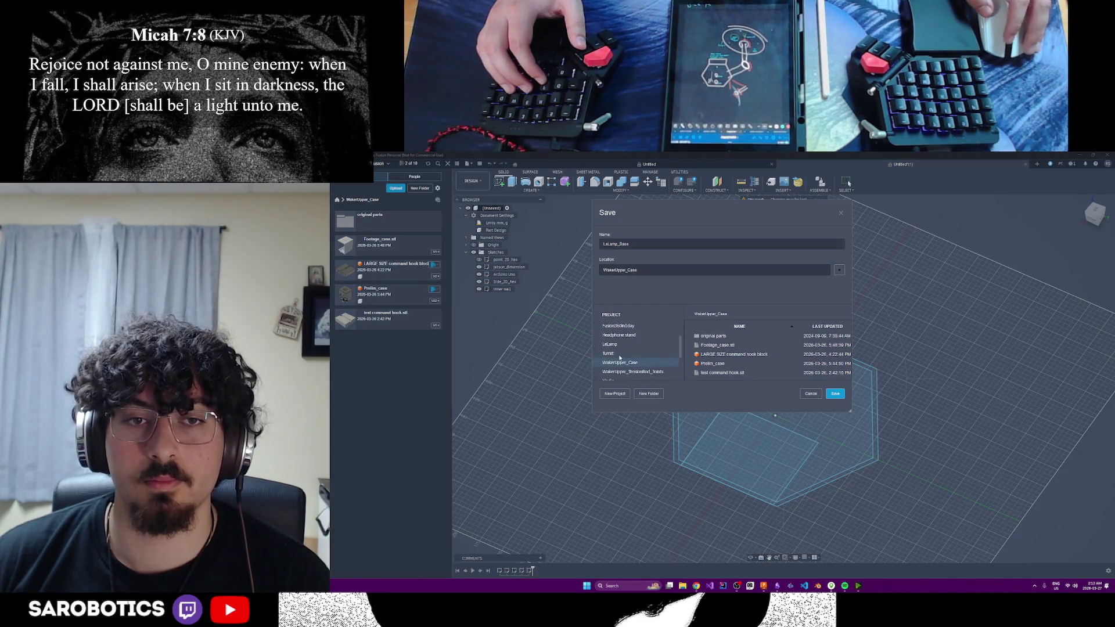
pyautogui.click(834, 394)
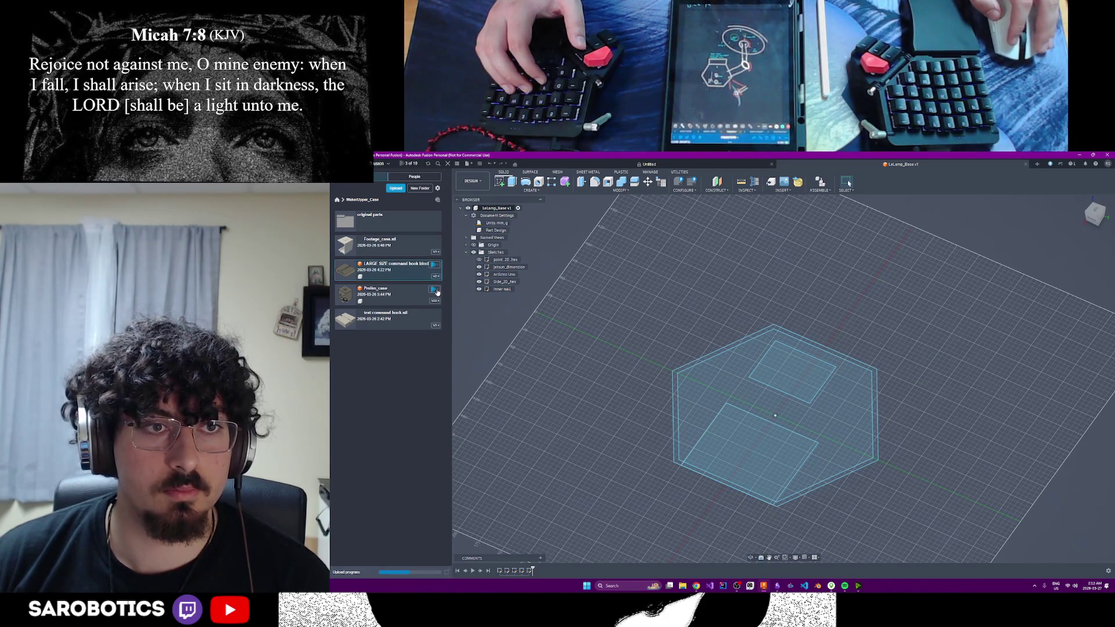
# - Inspect the Editable/Read-Only access of Prelim_case and LARGE SIZE without changes, then go back to all projects
pyautogui.click(412, 303)
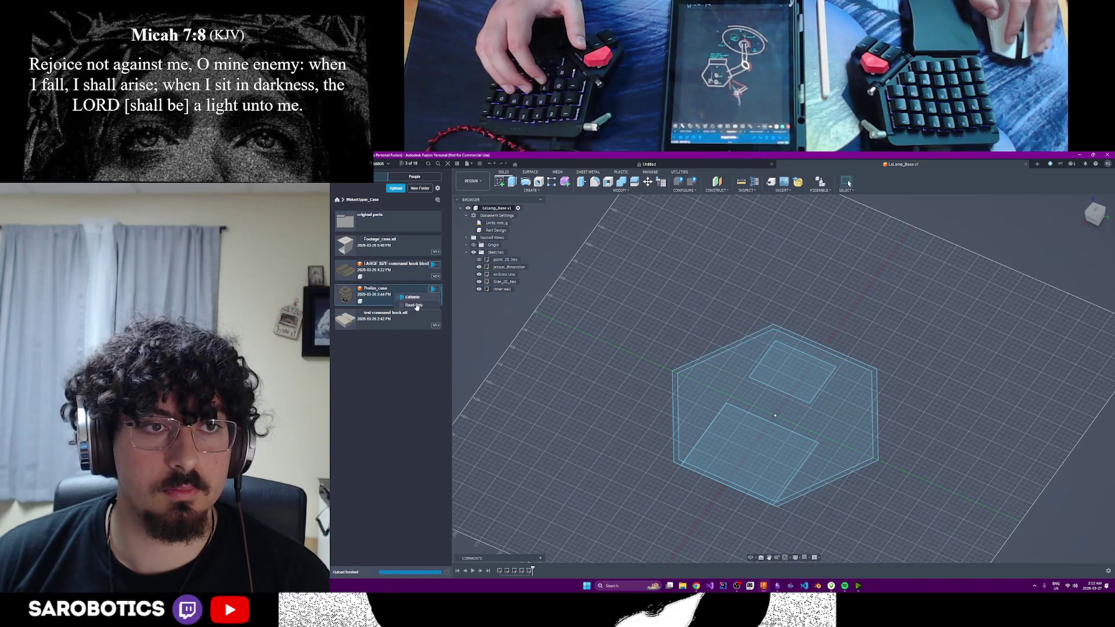
pyautogui.click(417, 308)
pyautogui.press('Escape')
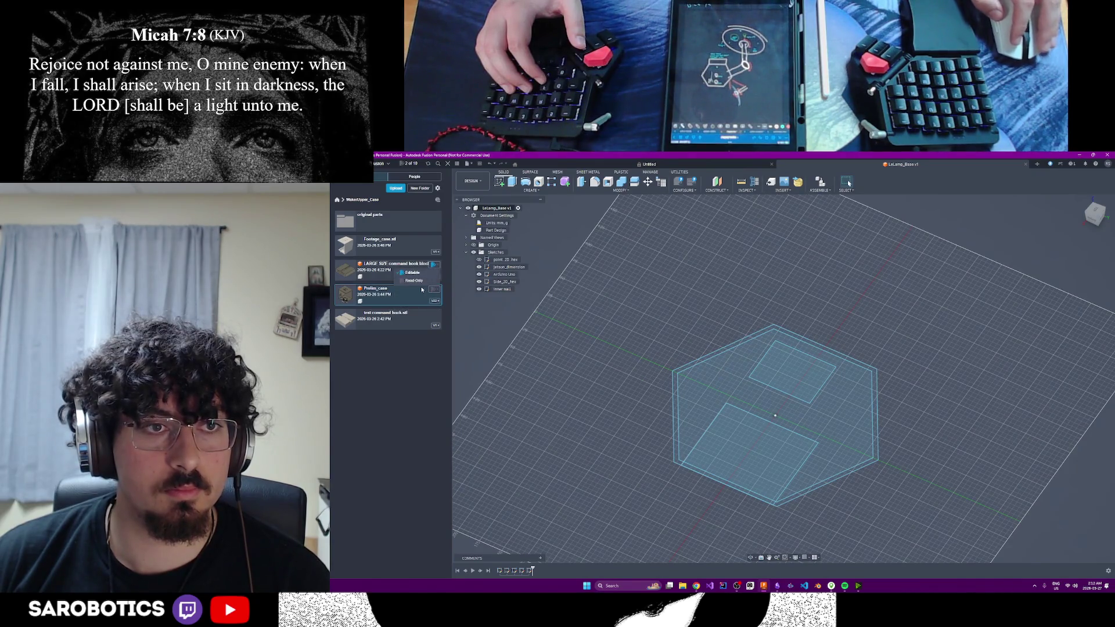
pyautogui.click(415, 286)
pyautogui.click(769, 382)
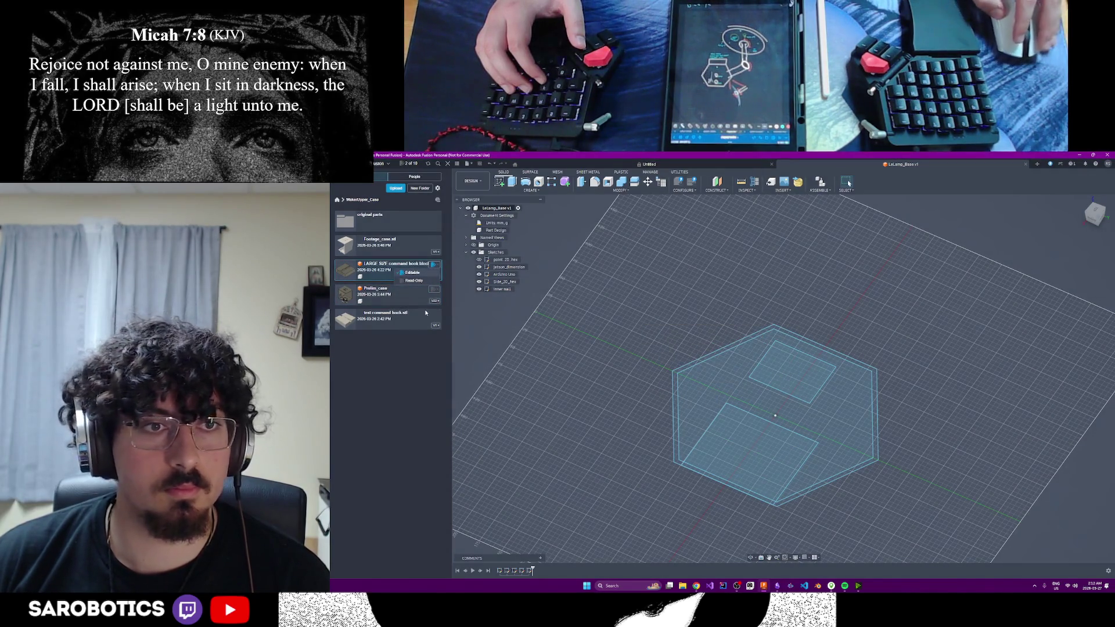
pyautogui.click(401, 388)
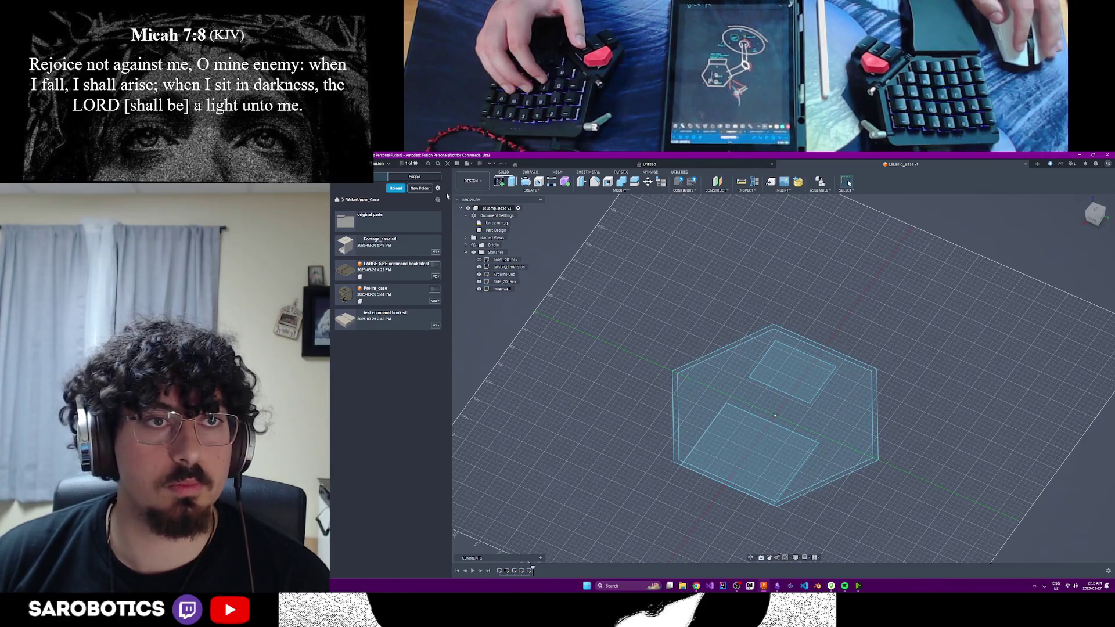
pyautogui.click(336, 199)
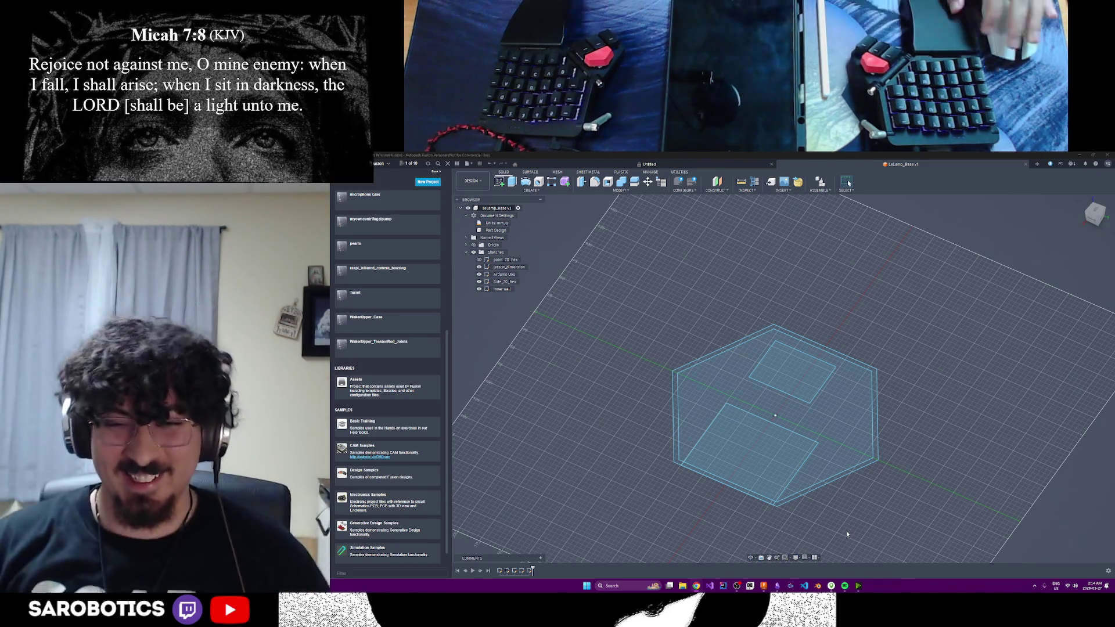
pyautogui.press('Escape')
pyautogui.moveTo(790, 488)
pyautogui.keyDown('shift'); pyautogui.mouseDown(button='middle')
pyautogui.moveTo(865, 459)
pyautogui.moveTo(860, 448)
pyautogui.moveTo(896, 473)
pyautogui.moveTo(702, 408)
pyautogui.moveTo(794, 452)
pyautogui.moveTo(834, 455)
pyautogui.mouseUp(button='middle'); pyautogui.keyUp('shift')
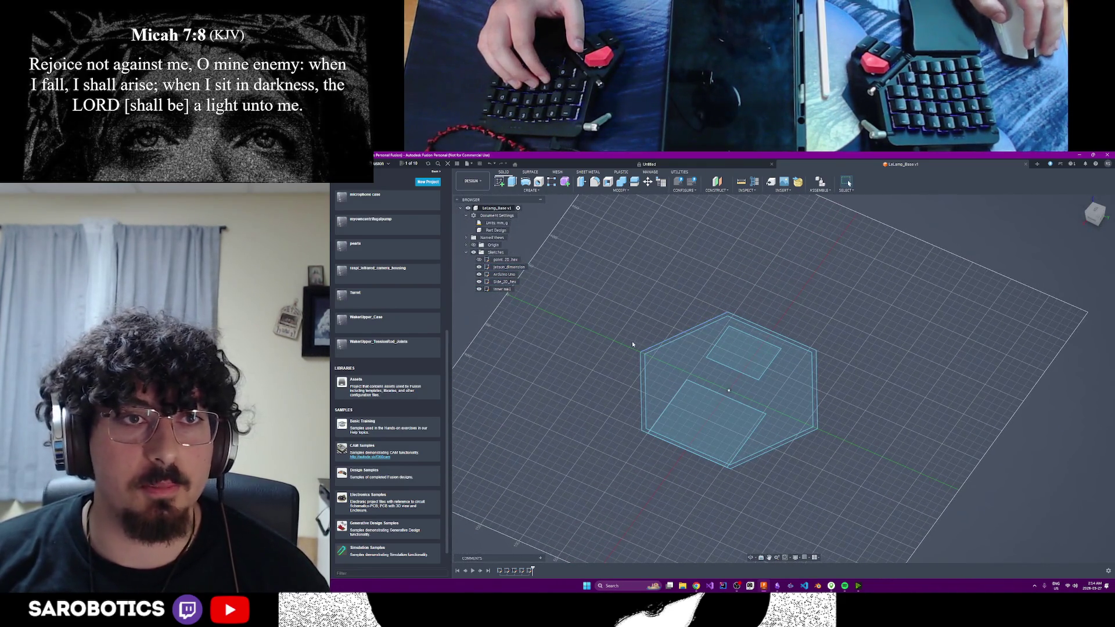
pyautogui.scroll(5, 406, 433)
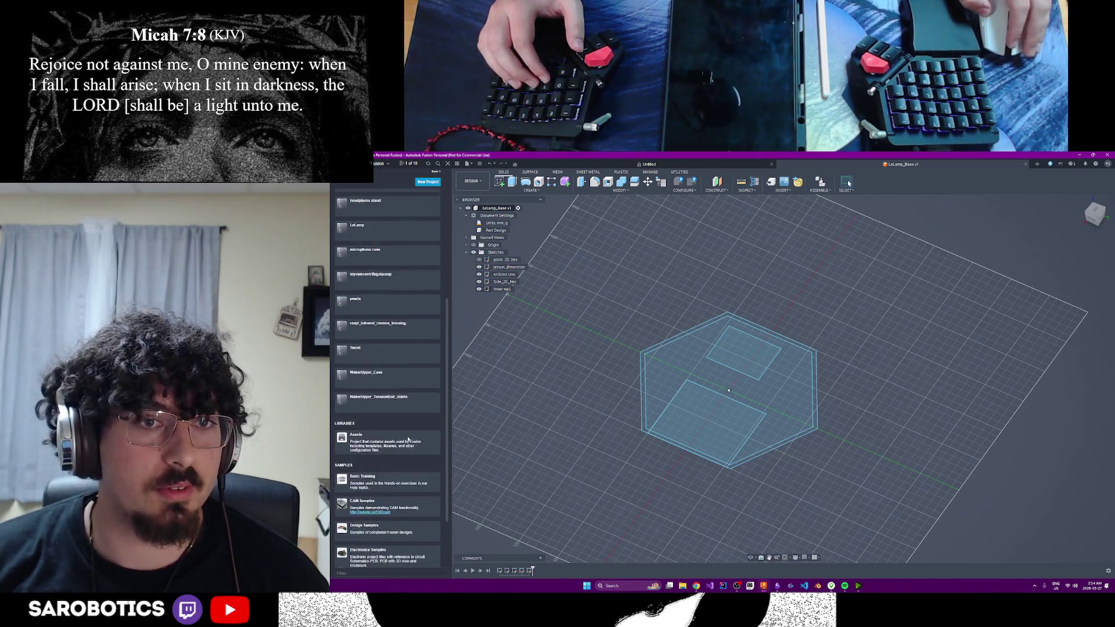
pyautogui.scroll(3, 406, 434)
pyautogui.scroll(2, 406, 432)
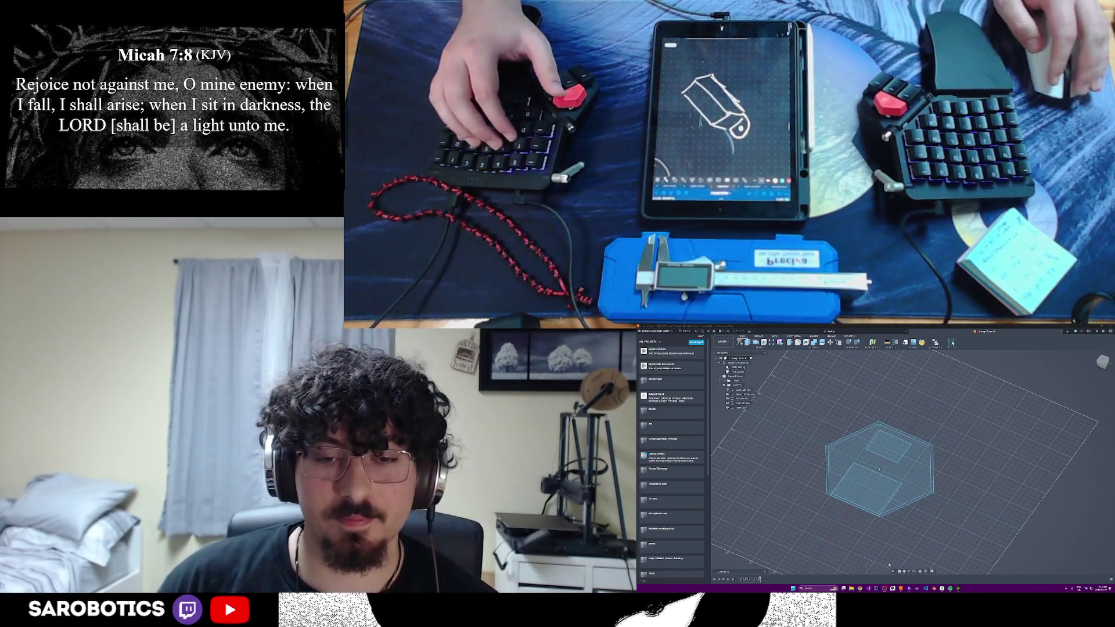
pyautogui.click(854, 573)
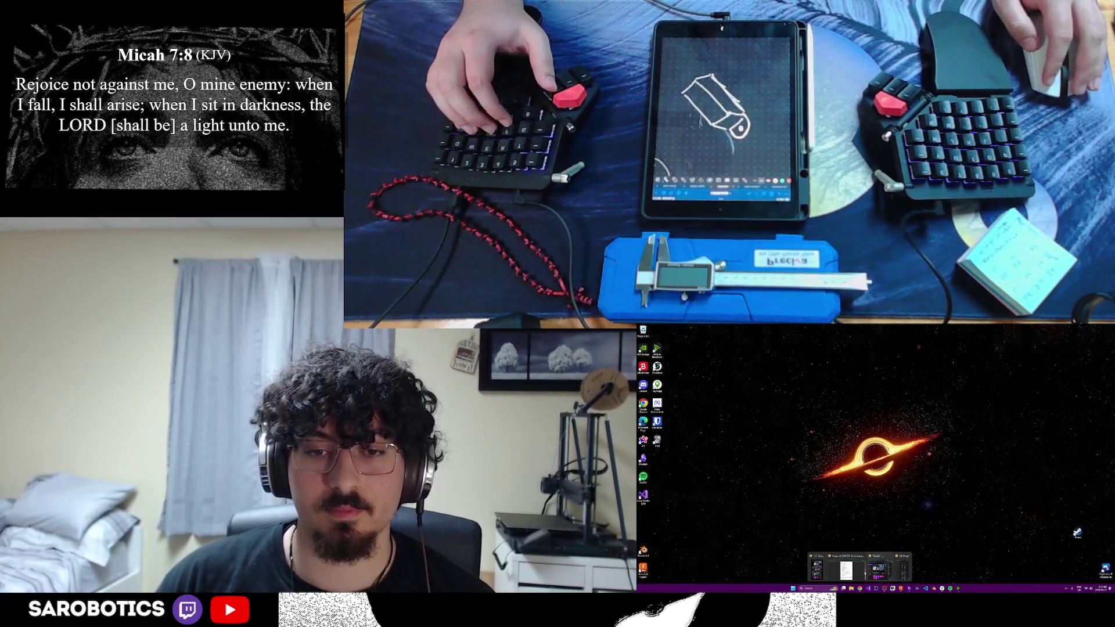
# - Search Google in a new tab for designing 3D printed parts around a servo
pyautogui.hotkey('ctrl', 't')
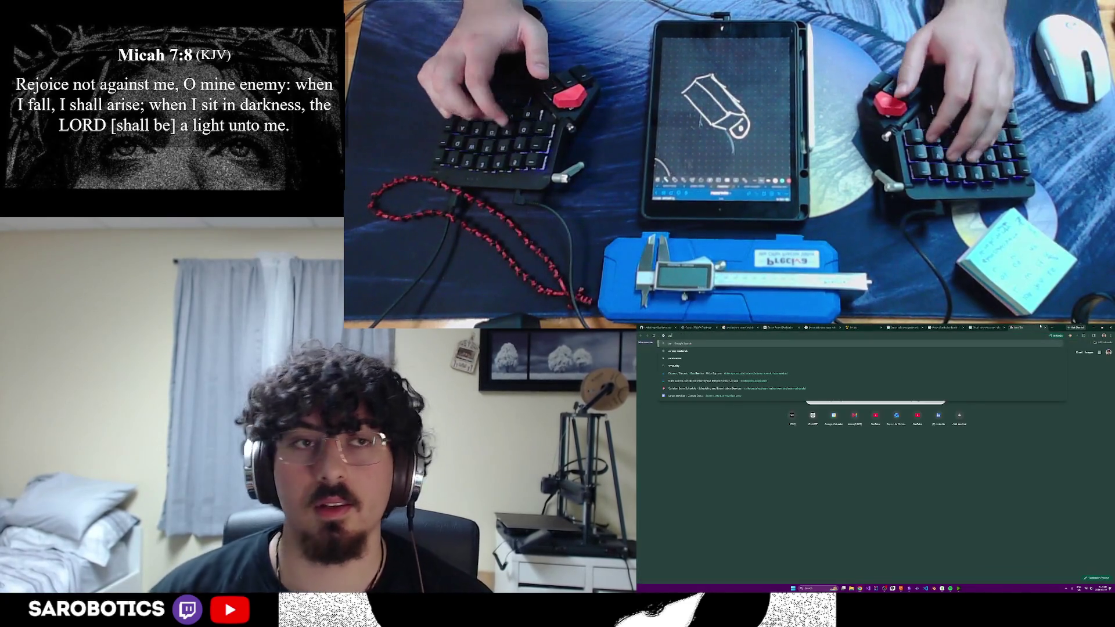
pyautogui.write('ai')
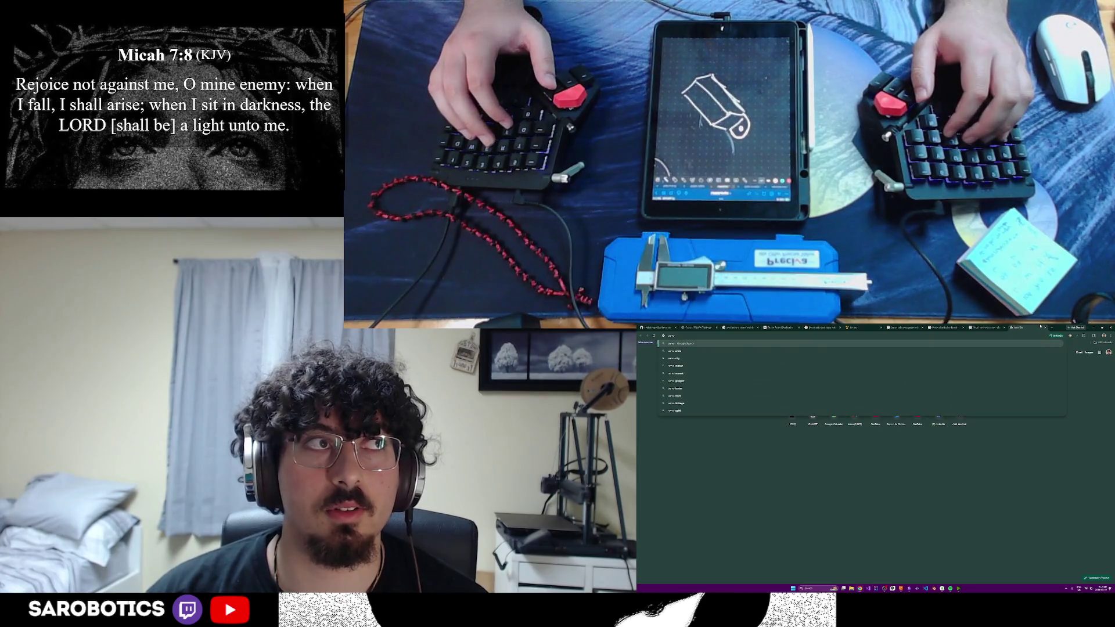
pyautogui.write(' library')
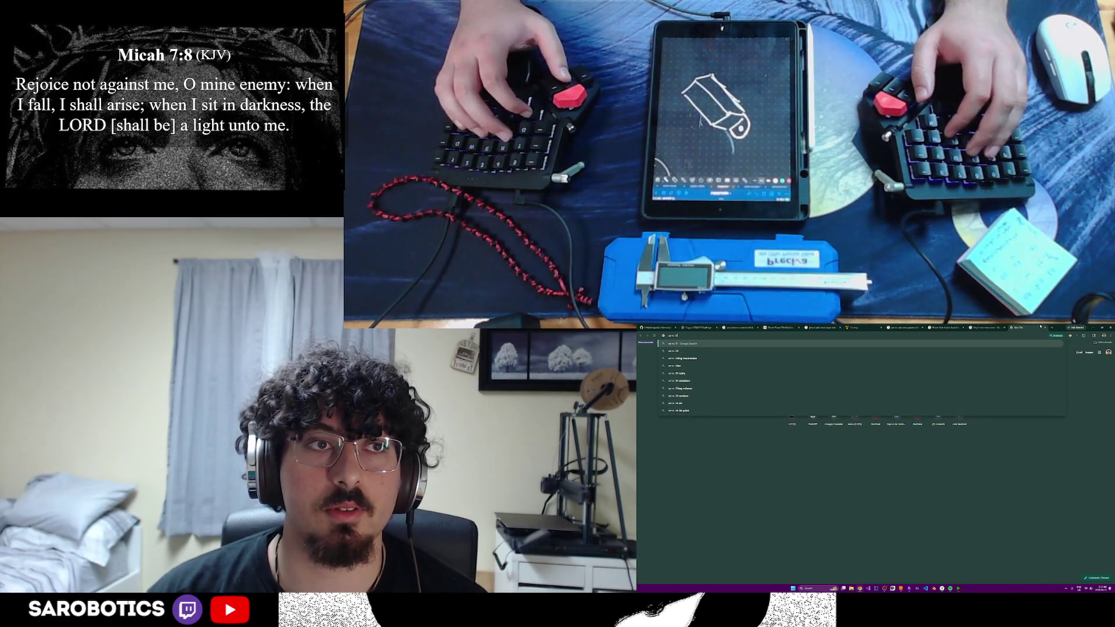
pyautogui.hotkey('ctrl', 'a')
pyautogui.press('BackSpace')
pyautogui.write('fing')
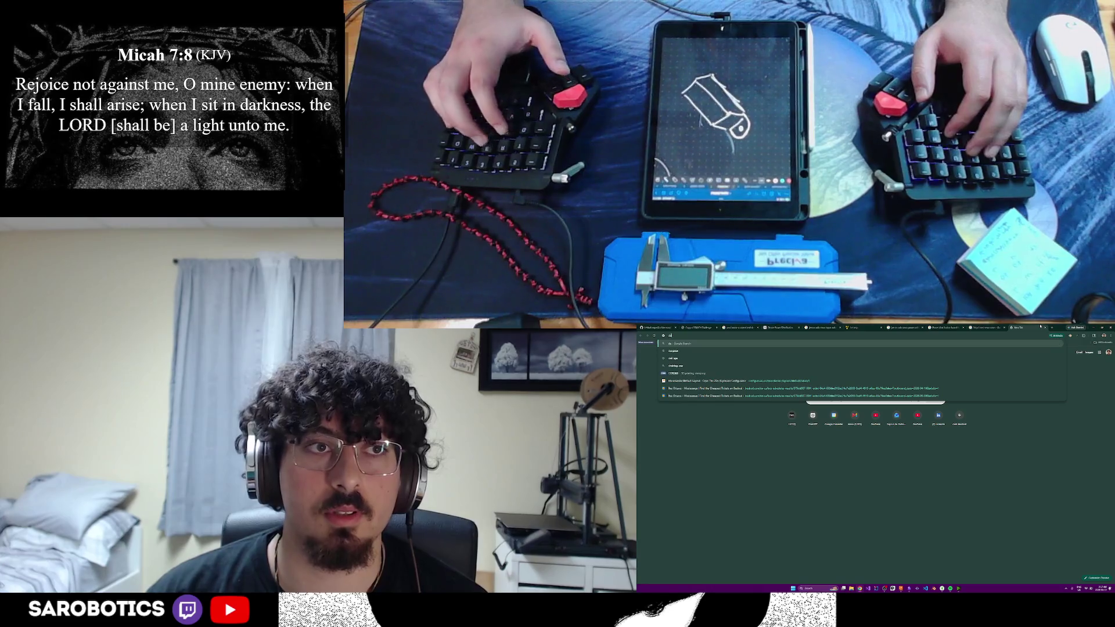
pyautogui.write('erprint')
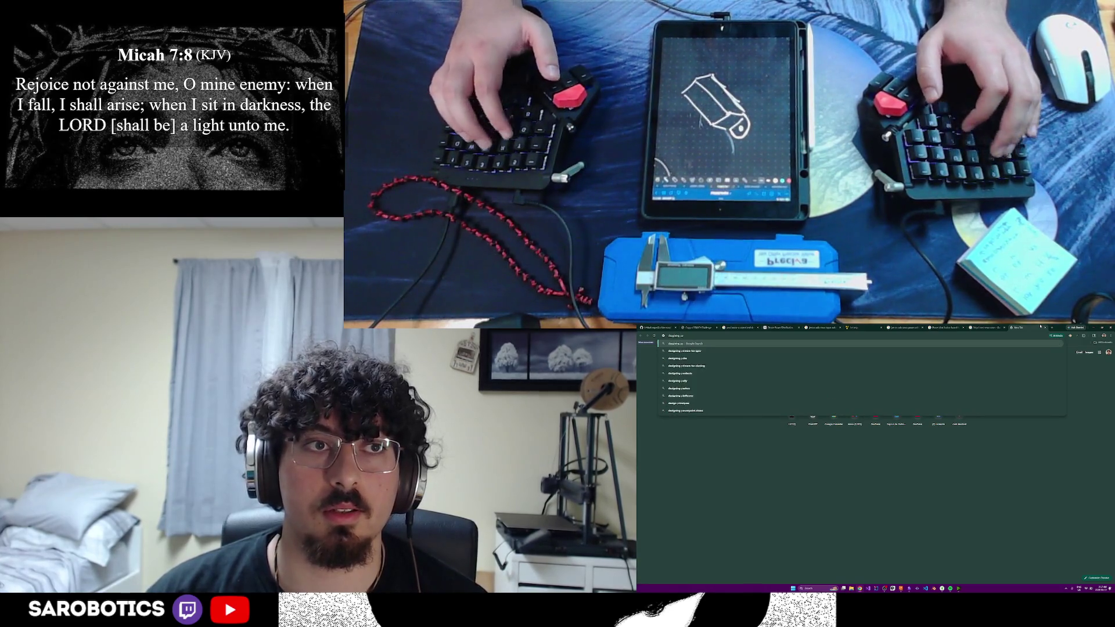
pyautogui.write(' sen')
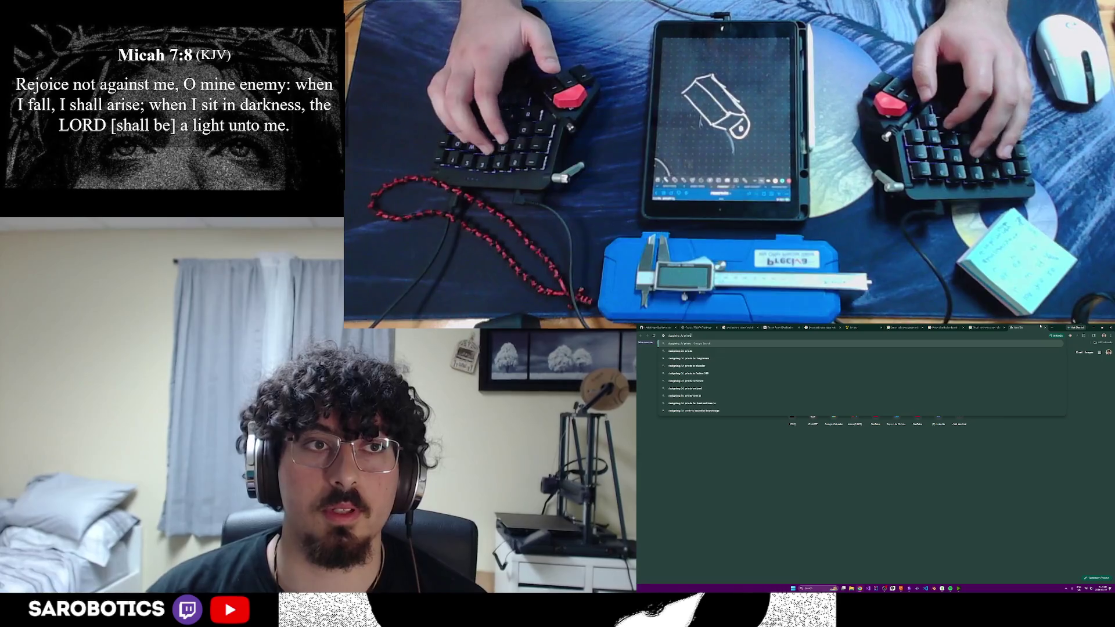
pyautogui.write('sor while in the')
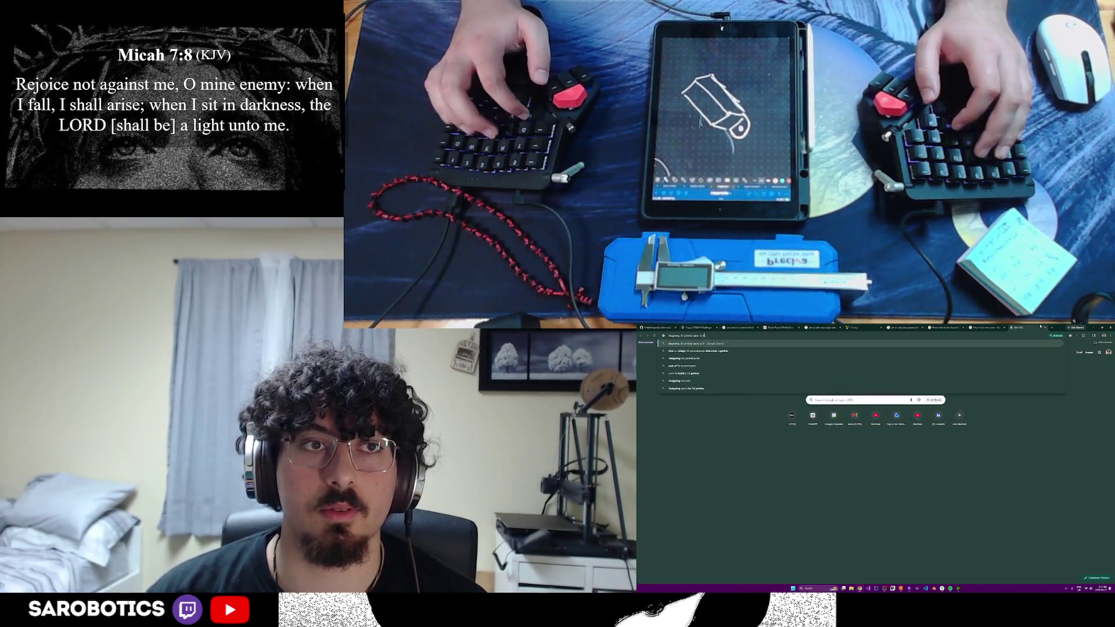
pyautogui.press('Return')
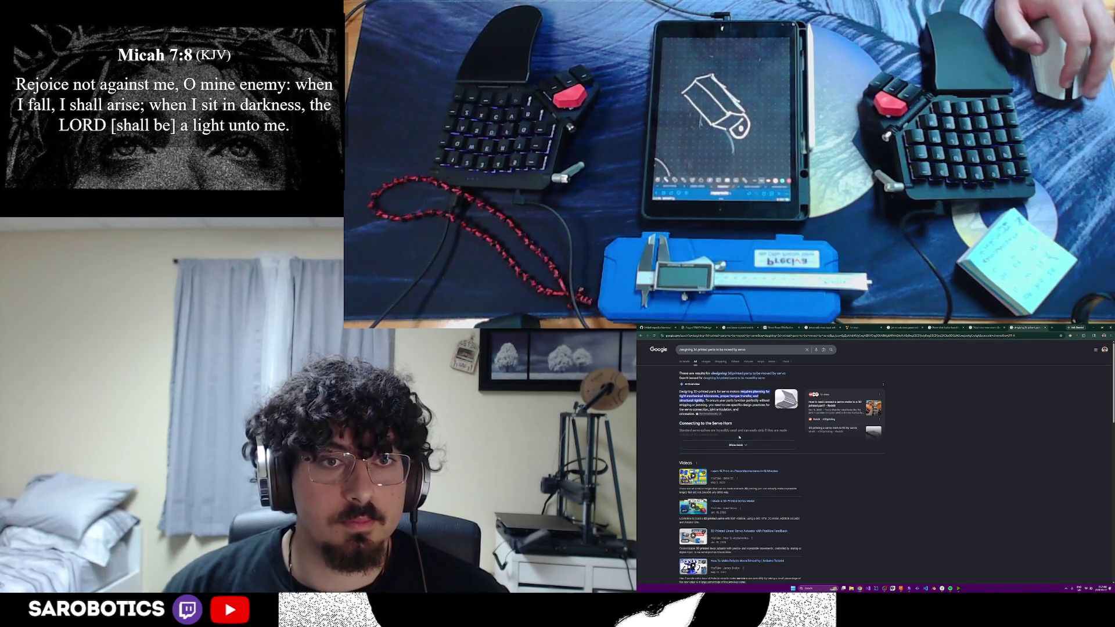
pyautogui.scroll(-3, 740, 437)
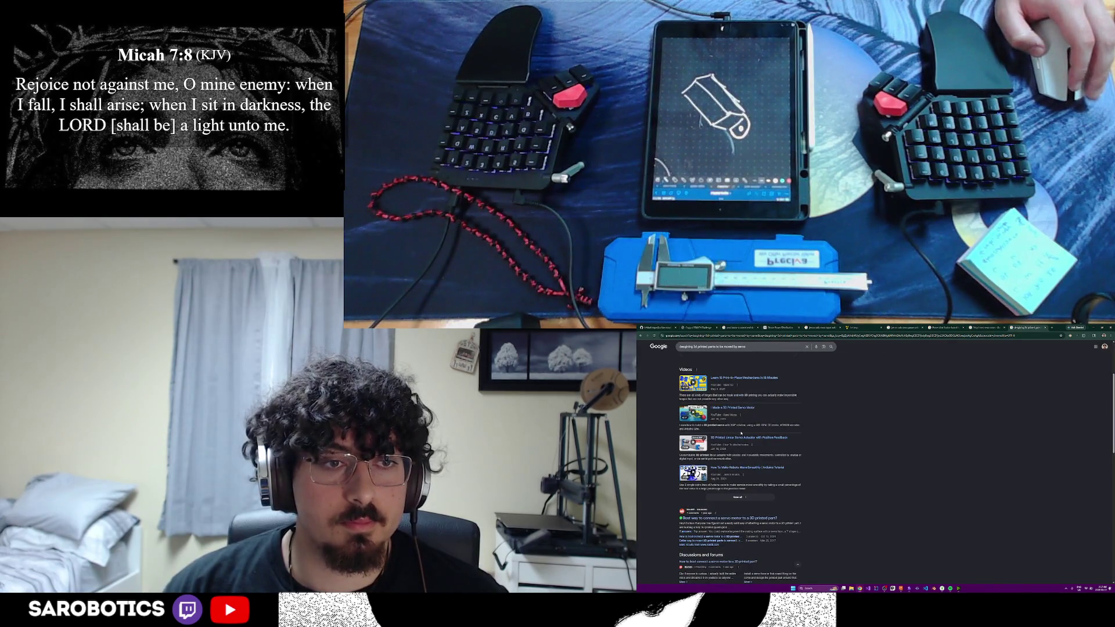
pyautogui.scroll(-1, 741, 432)
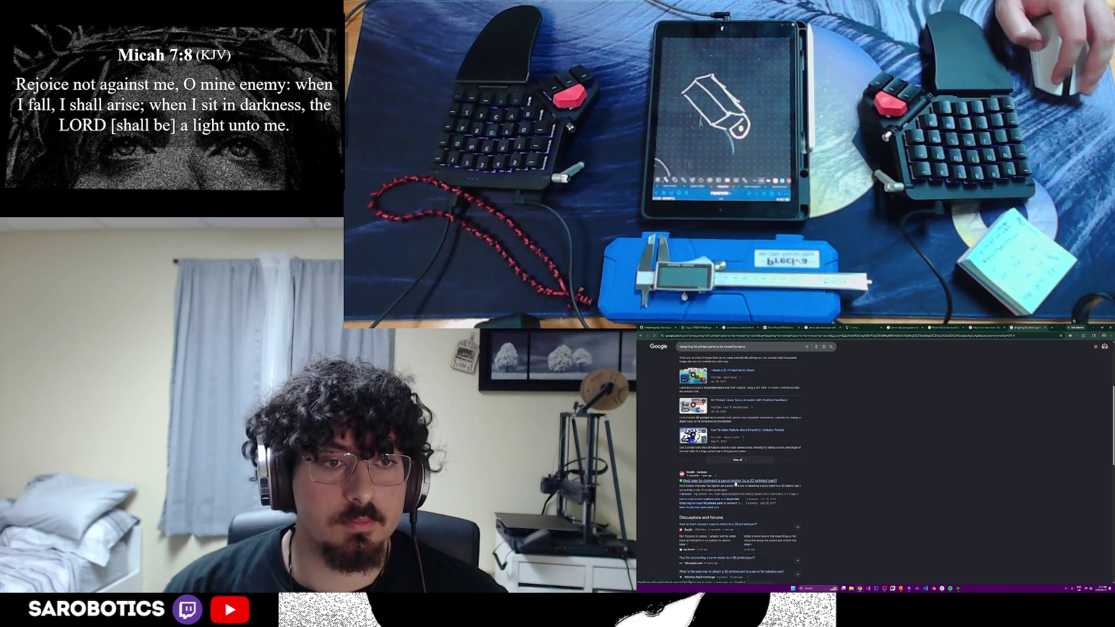
pyautogui.click(762, 480)
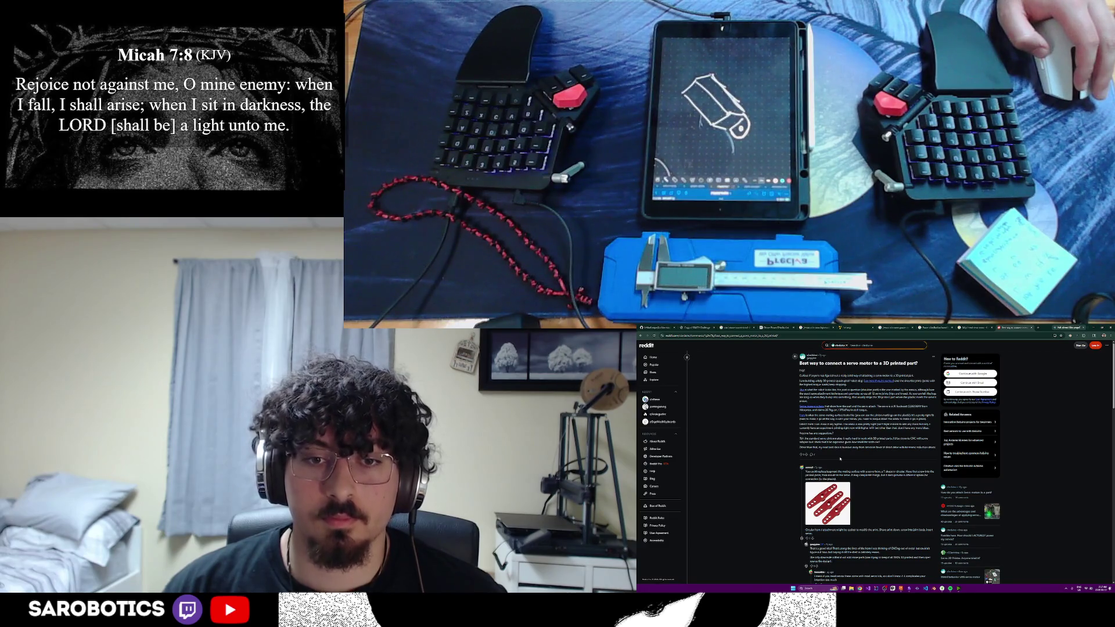
pyautogui.scroll(-2, 841, 459)
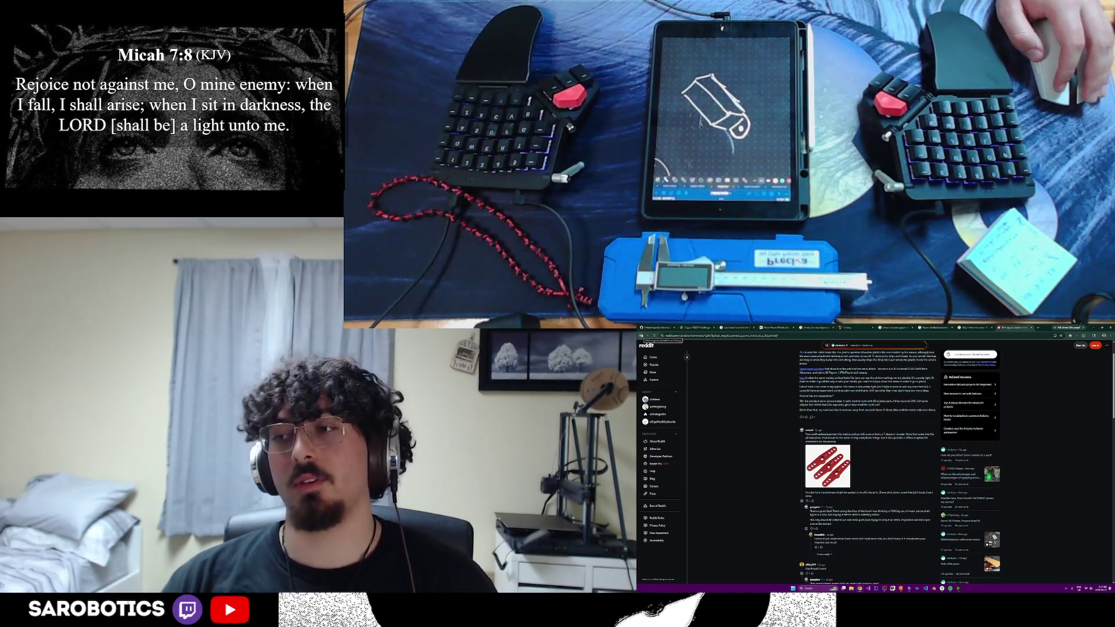
pyautogui.hotkey('alt', 'Left')
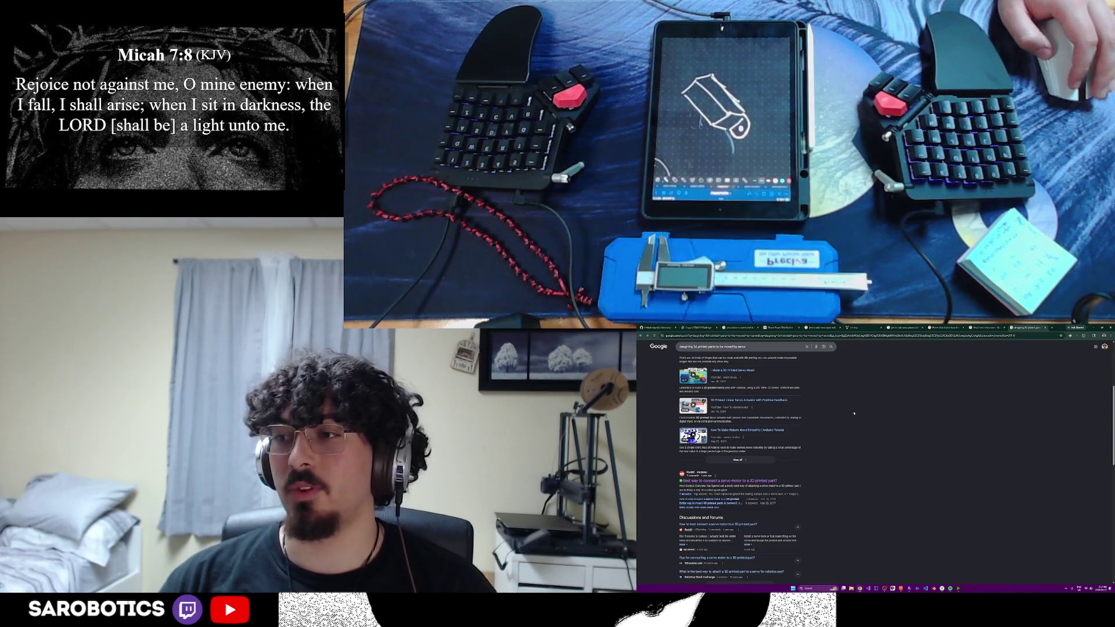
pyautogui.scroll(-1, 854, 413)
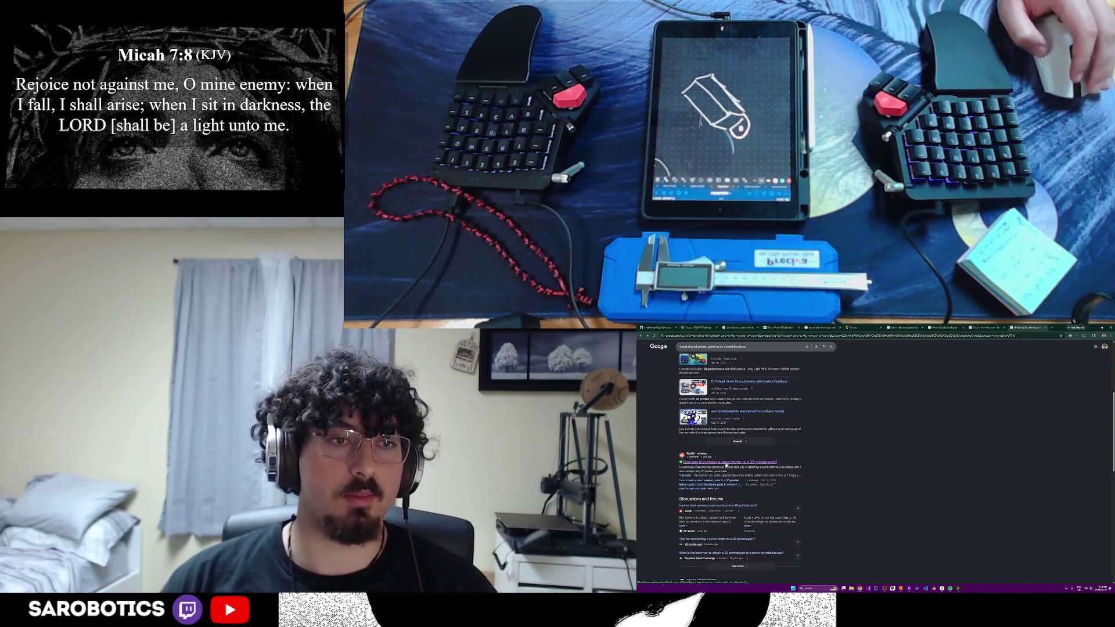
pyautogui.scroll(-2, 725, 464)
pyautogui.scroll(-3, 785, 471)
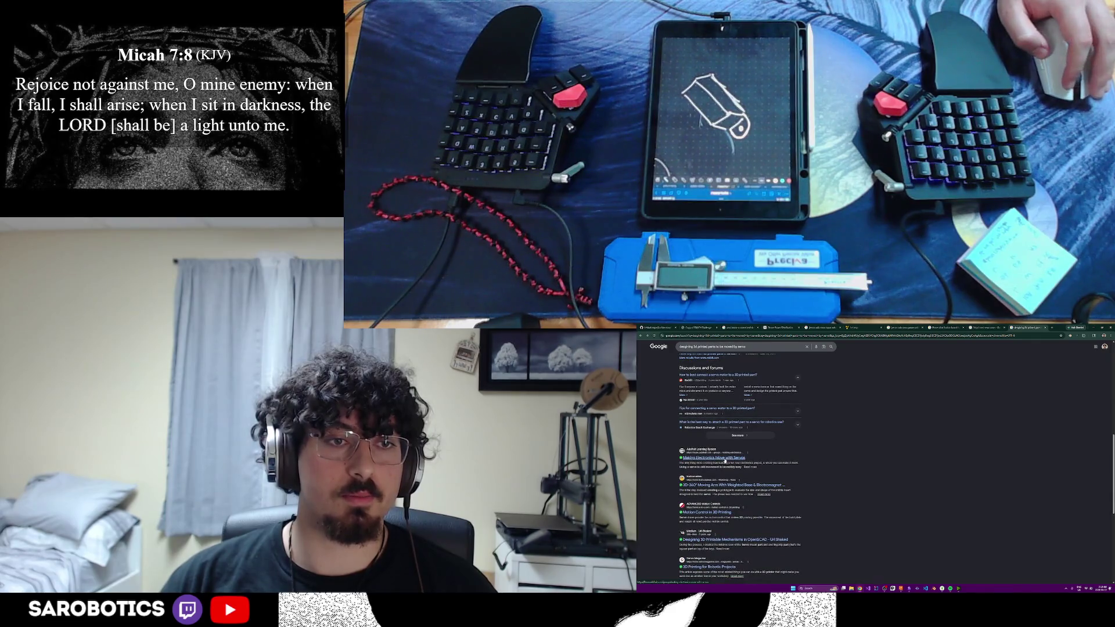
pyautogui.click(713, 457)
pyautogui.scroll(-1, 872, 462)
pyautogui.scroll(-5, 871, 462)
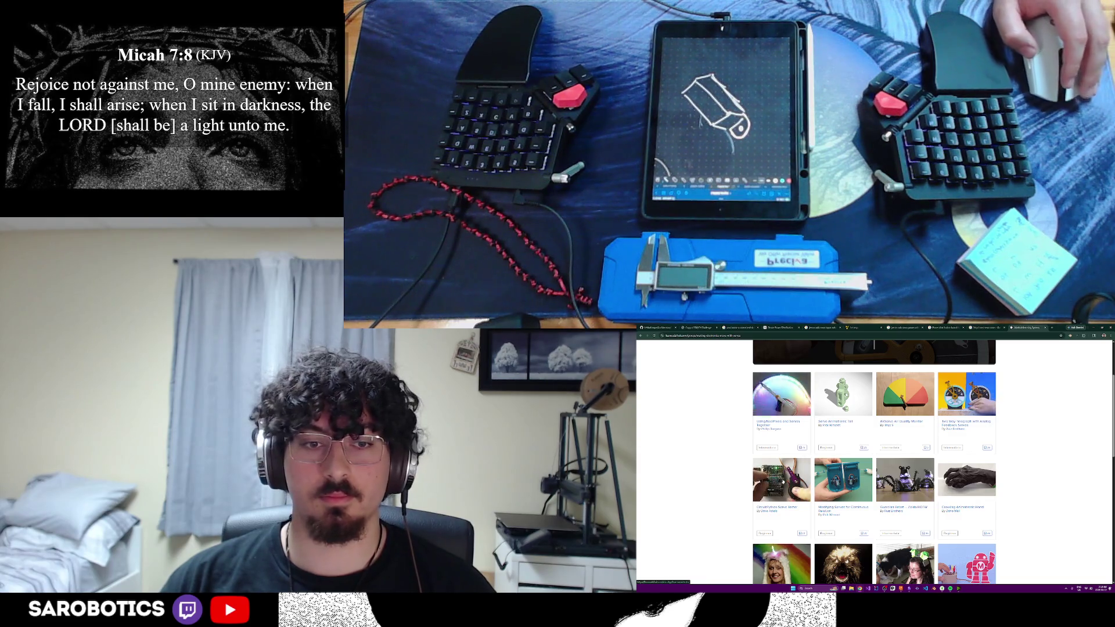
pyautogui.scroll(-1, 874, 462)
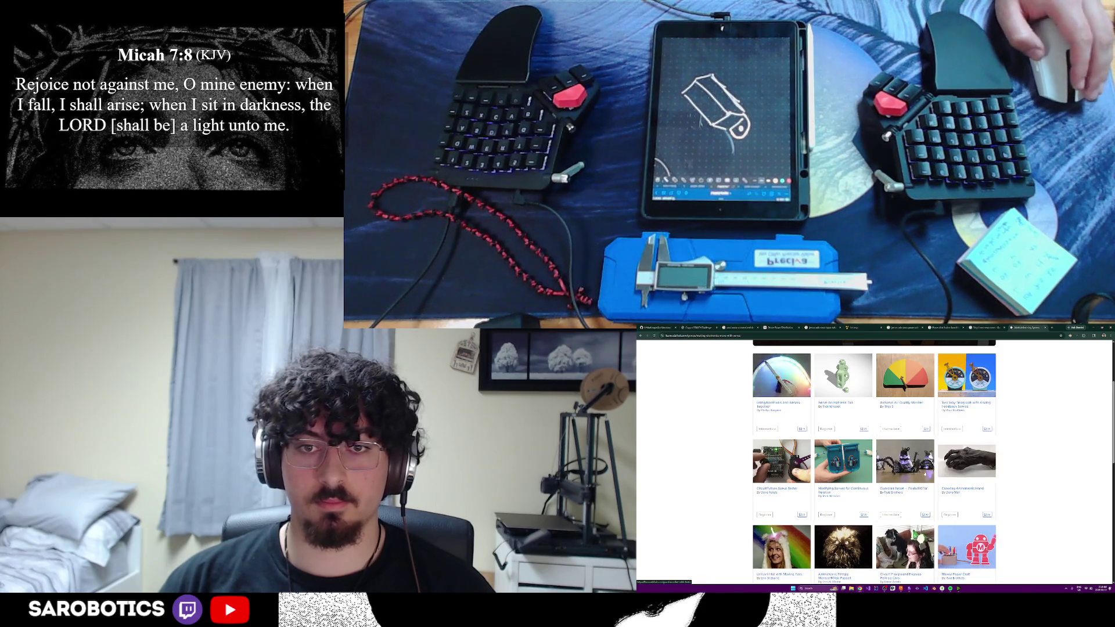
pyautogui.scroll(-3, 874, 461)
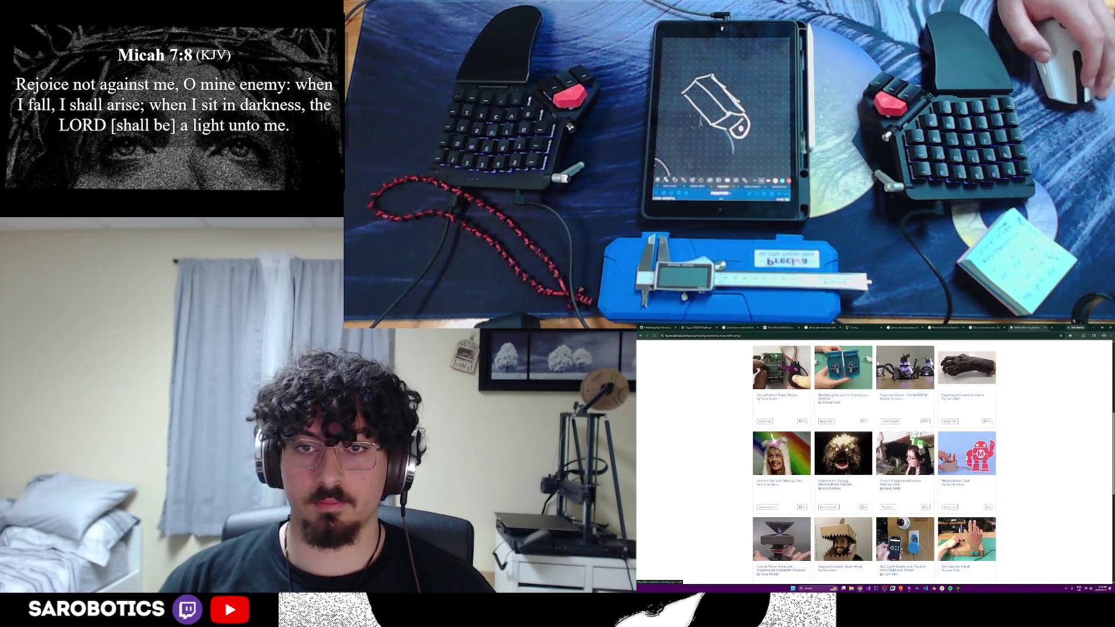
pyautogui.scroll(-2, 874, 461)
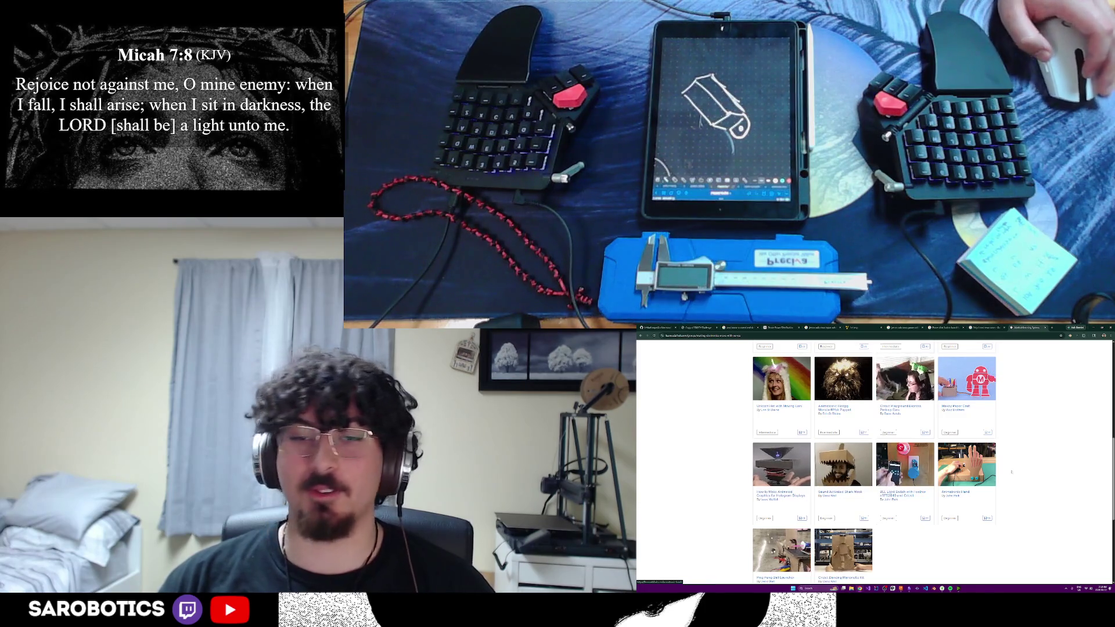
pyautogui.scroll(2, 873, 461)
pyautogui.scroll(3, 874, 462)
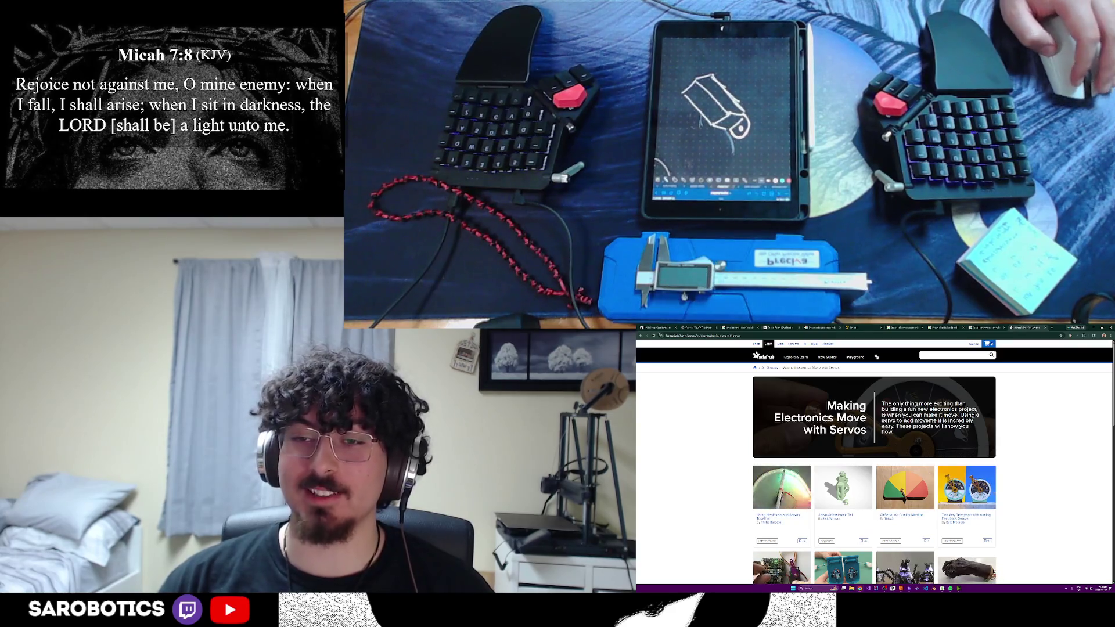
# - Go back from the Adafruit servo collection to the Google results on 3D printed servo parts
pyautogui.hotkey('alt', 'Left')
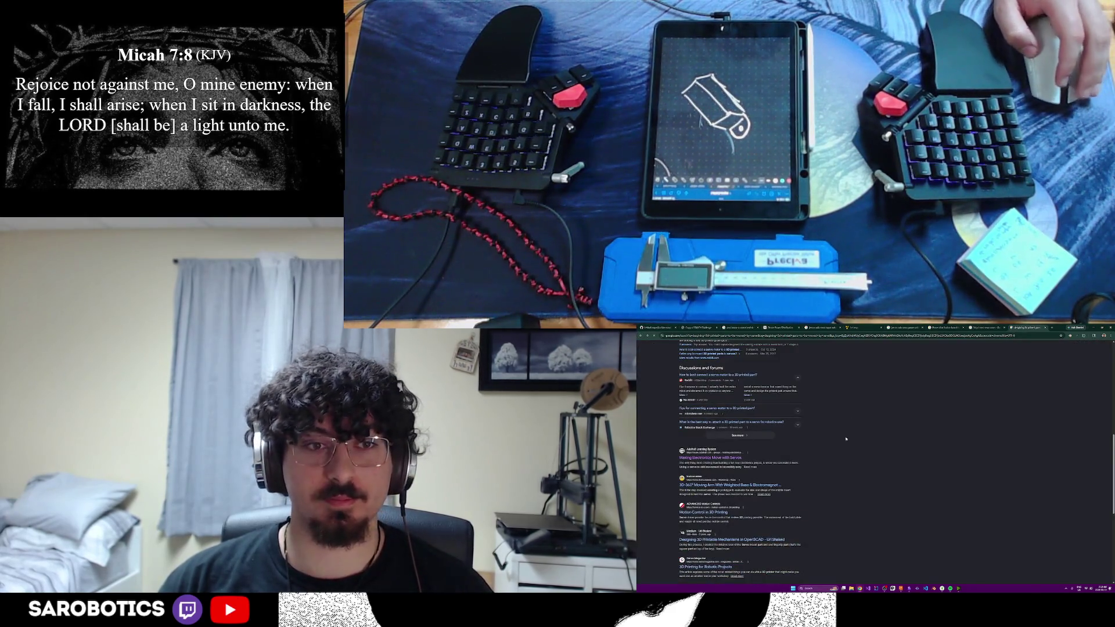
pyautogui.scroll(-3, 846, 435)
pyautogui.scroll(-2, 845, 440)
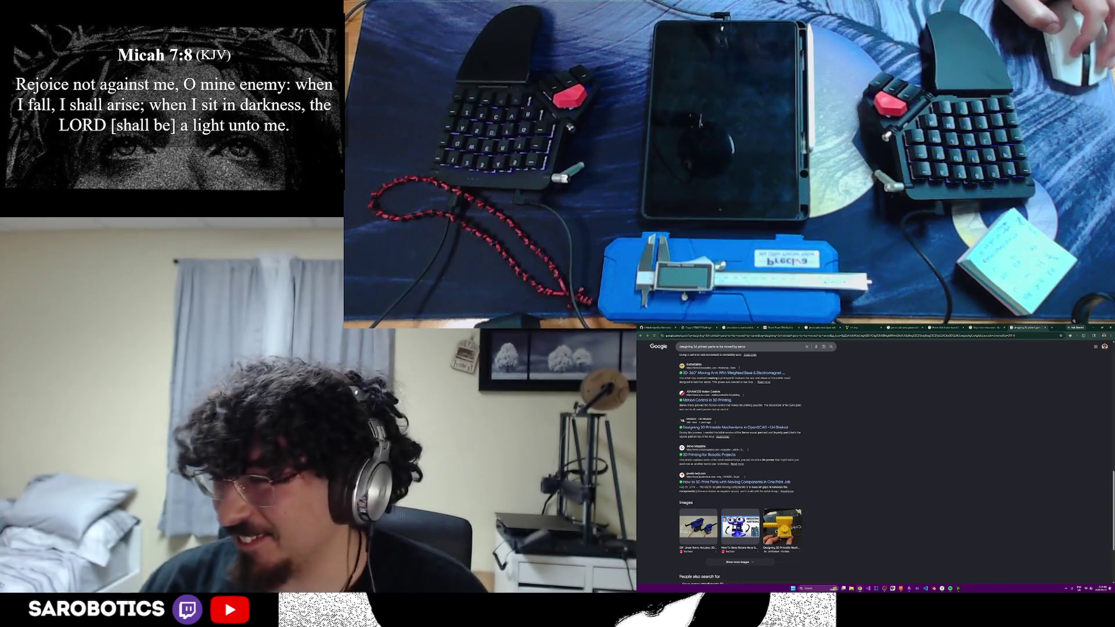
# - Flip between the constrained-sketch results and the Jetson Orin Nano power cable and voltage results
pyautogui.click(817, 335)
pyautogui.click(744, 335)
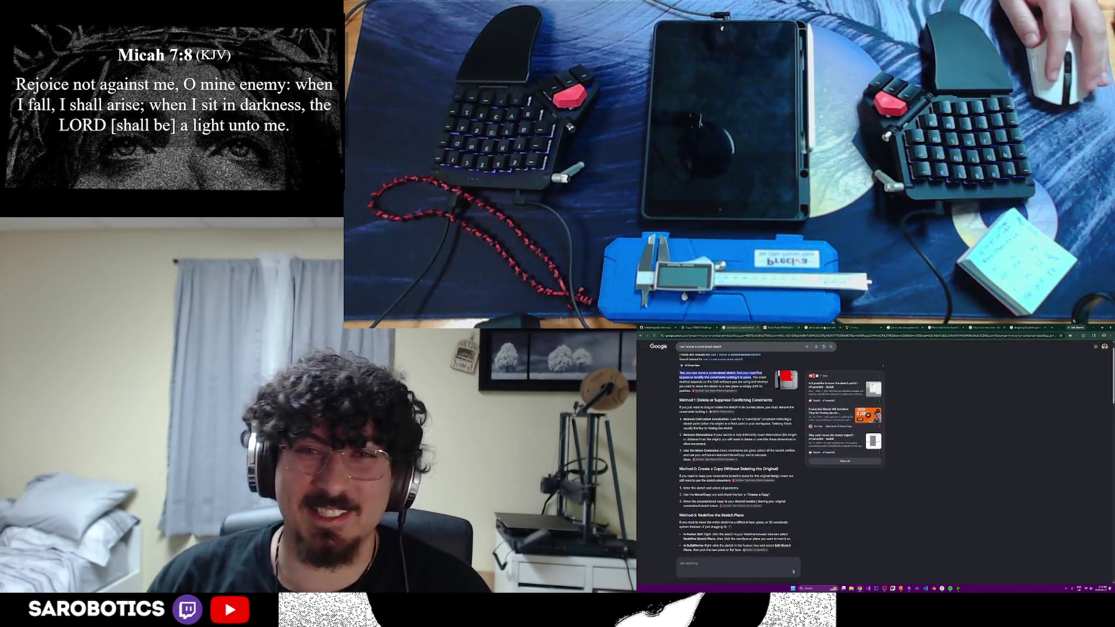
pyautogui.click(876, 327)
pyautogui.click(812, 329)
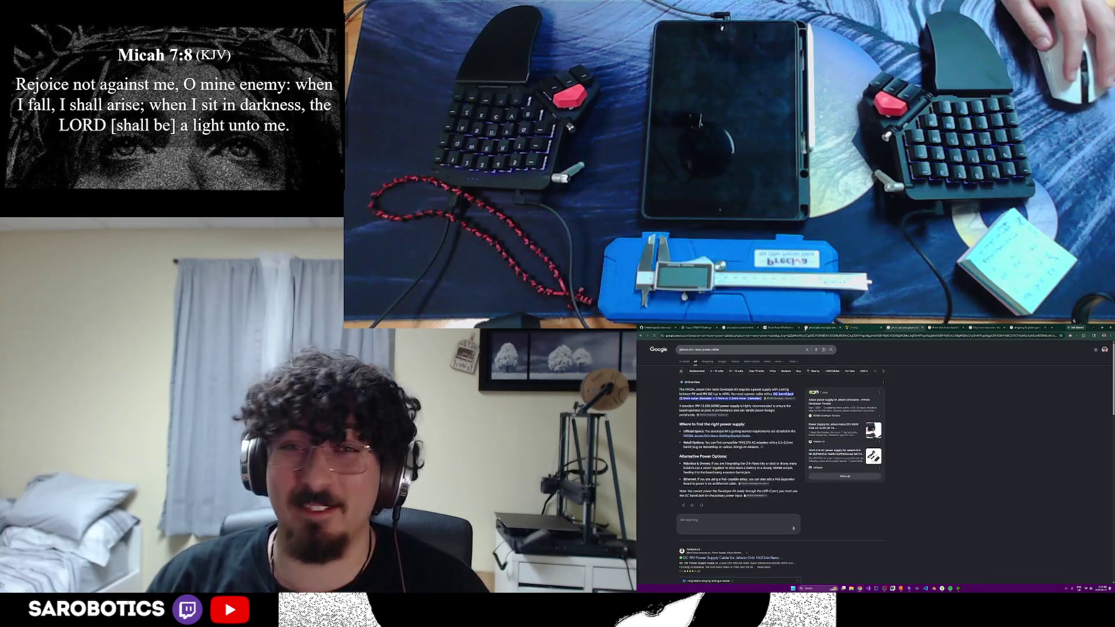
pyautogui.click(865, 327)
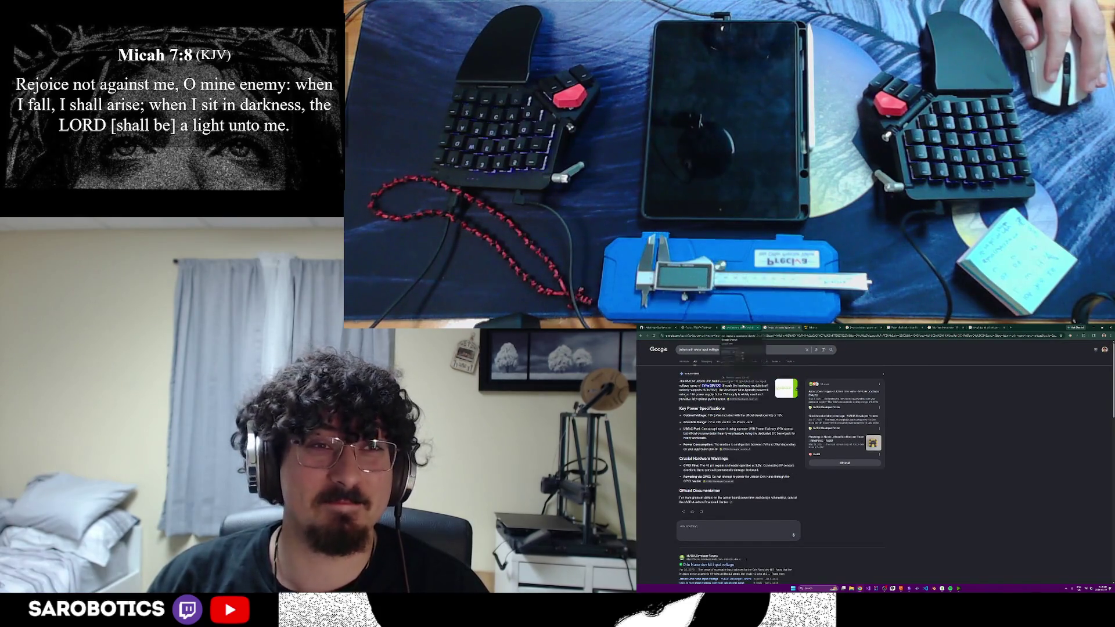
pyautogui.click(745, 328)
# - Check the power distribution board images, then settle on the Jetson Orin Nano power cable results
pyautogui.click(824, 327)
pyautogui.click(906, 327)
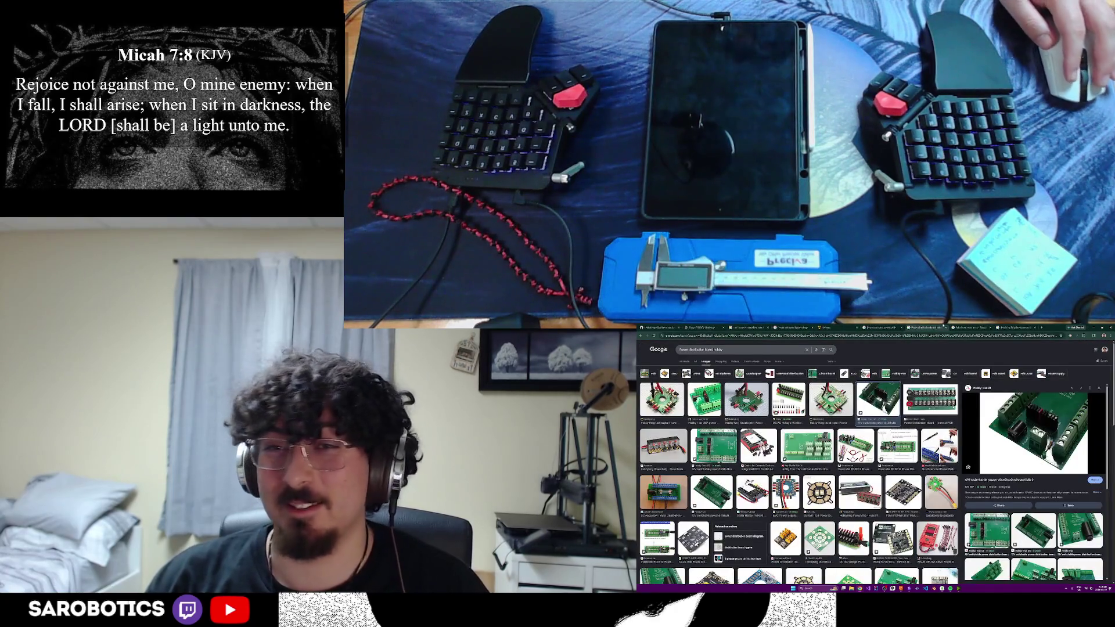
pyautogui.click(872, 327)
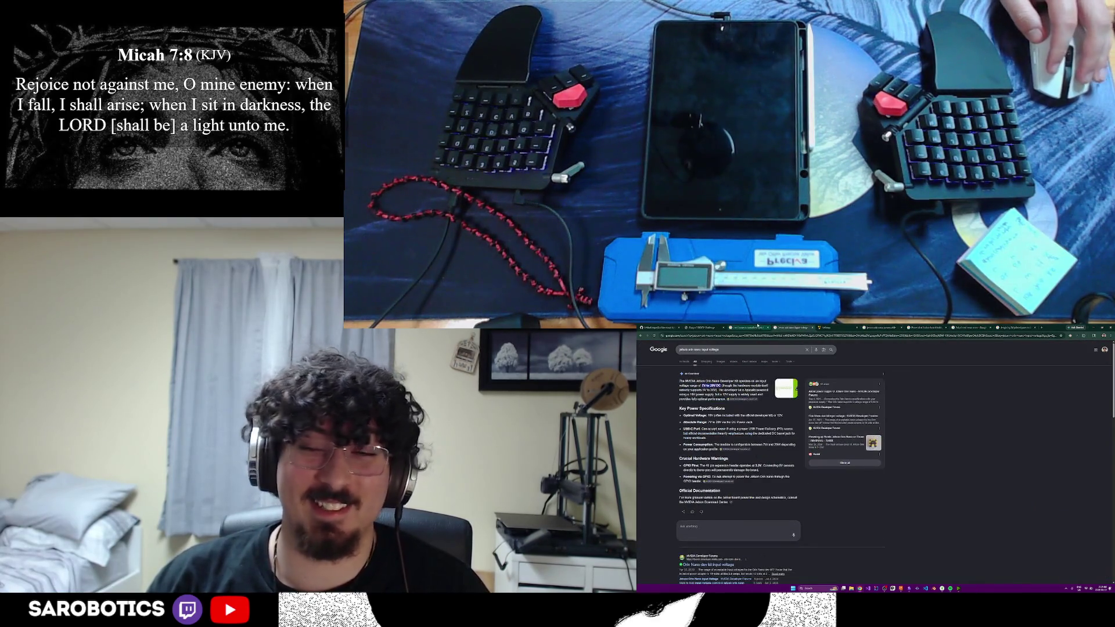
pyautogui.click(745, 327)
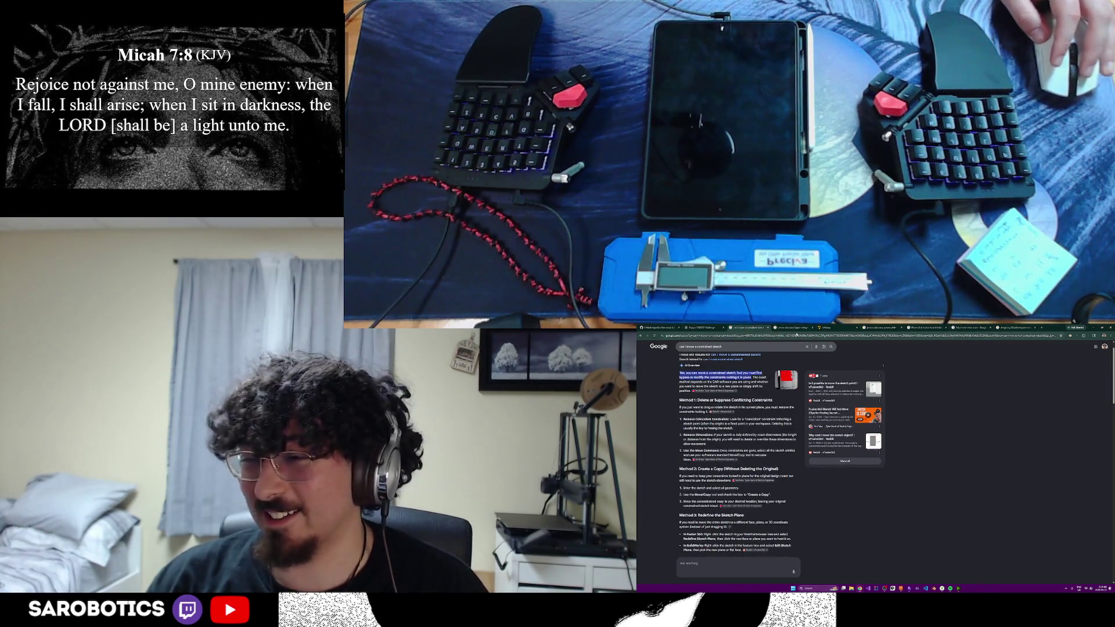
pyautogui.click(836, 327)
pyautogui.click(794, 328)
# - Stay on the Jetson Orin Nano power cable results, then move to the LeLamp page
pyautogui.click(881, 328)
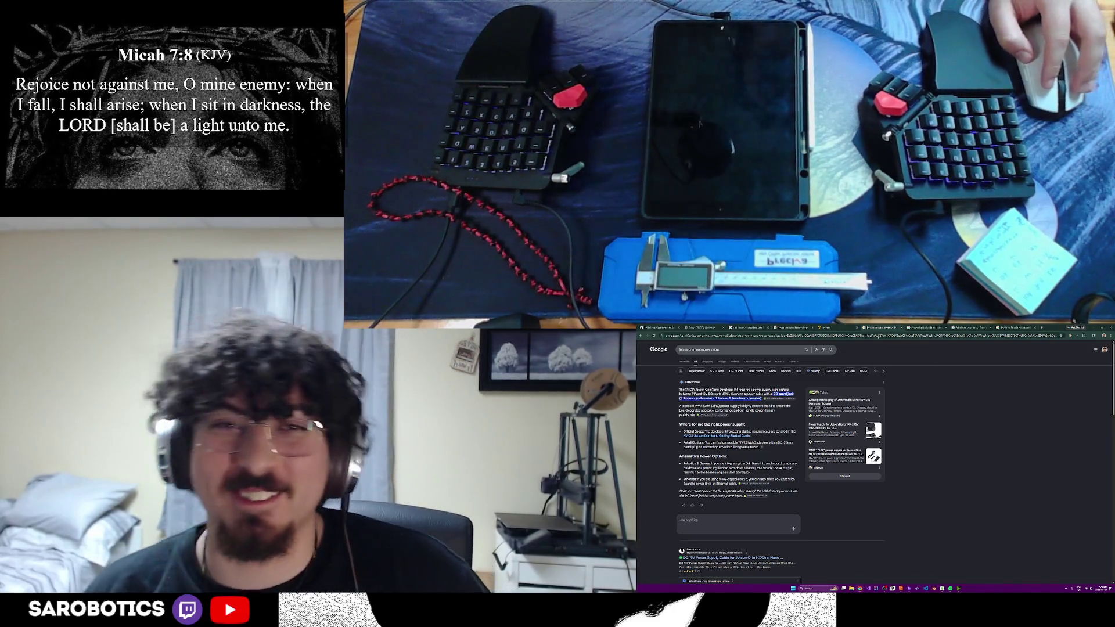
pyautogui.click(823, 328)
# - Bring up the SW/CV Challenge PDF among the open Chrome pages
pyautogui.hotkey('ctrl', 'shift', 'Tab')
pyautogui.hotkey('ctrl', 'shift', 'Tab')
pyautogui.hotkey('ctrl', 'Tab')
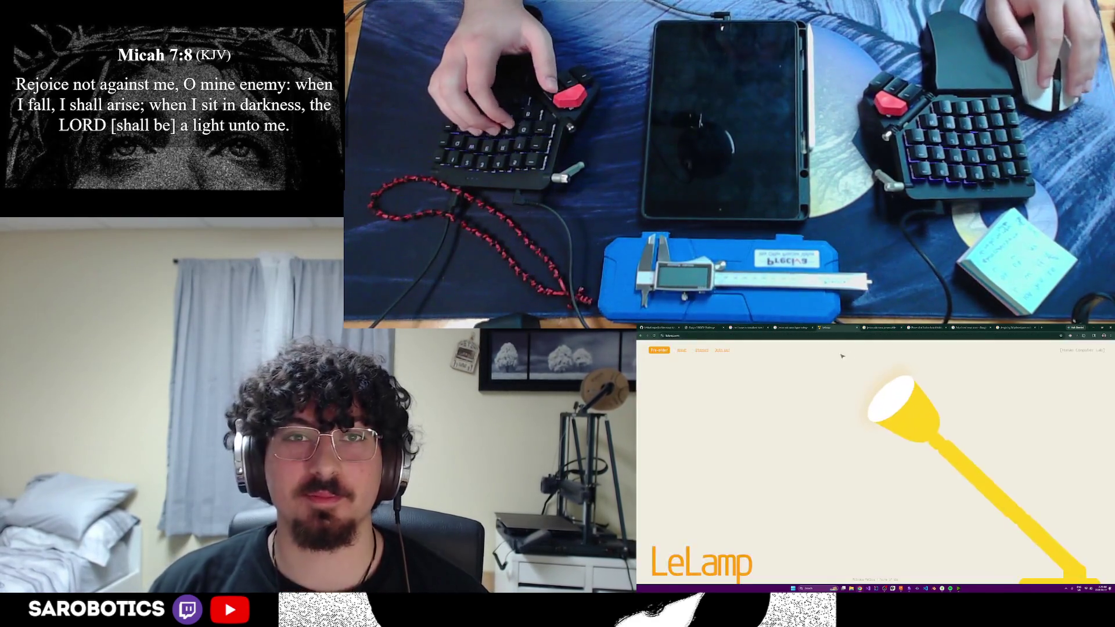
pyautogui.hotkey('ctrl', 'Tab')
pyautogui.hotkey('ctrl', 'Tab')
pyautogui.scroll(-5, 874, 467)
pyautogui.scroll(-5, 874, 466)
pyautogui.scroll(-5, 874, 466)
pyautogui.scroll(5, 873, 466)
pyautogui.scroll(5, 874, 465)
pyautogui.scroll(5, 874, 466)
pyautogui.scroll(-2, 874, 466)
pyautogui.scroll(-5, 874, 466)
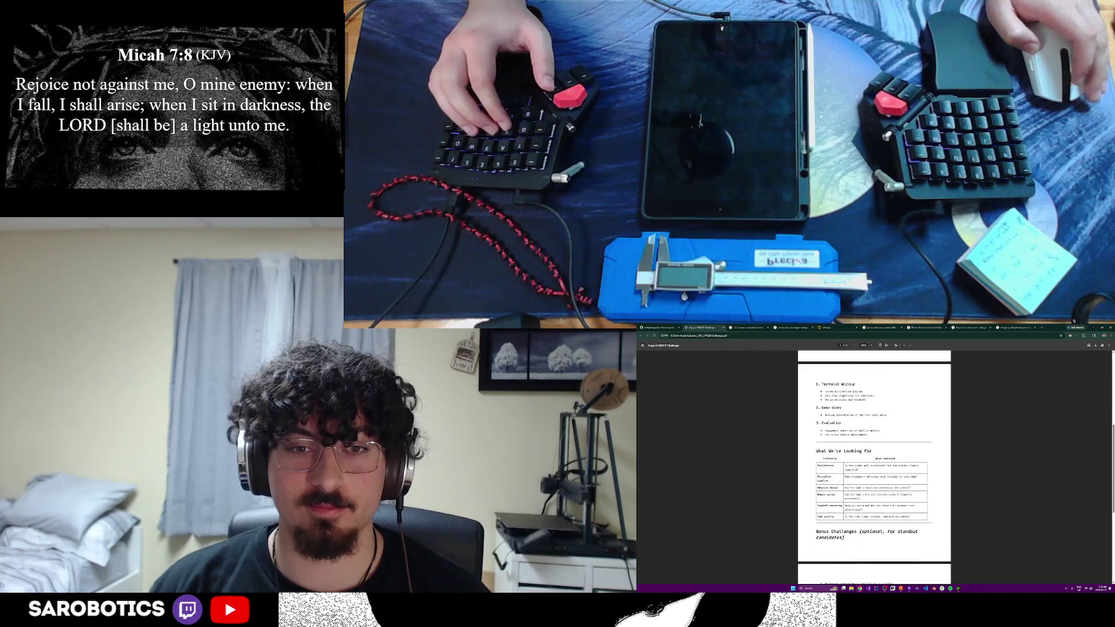
pyautogui.scroll(-5, 874, 467)
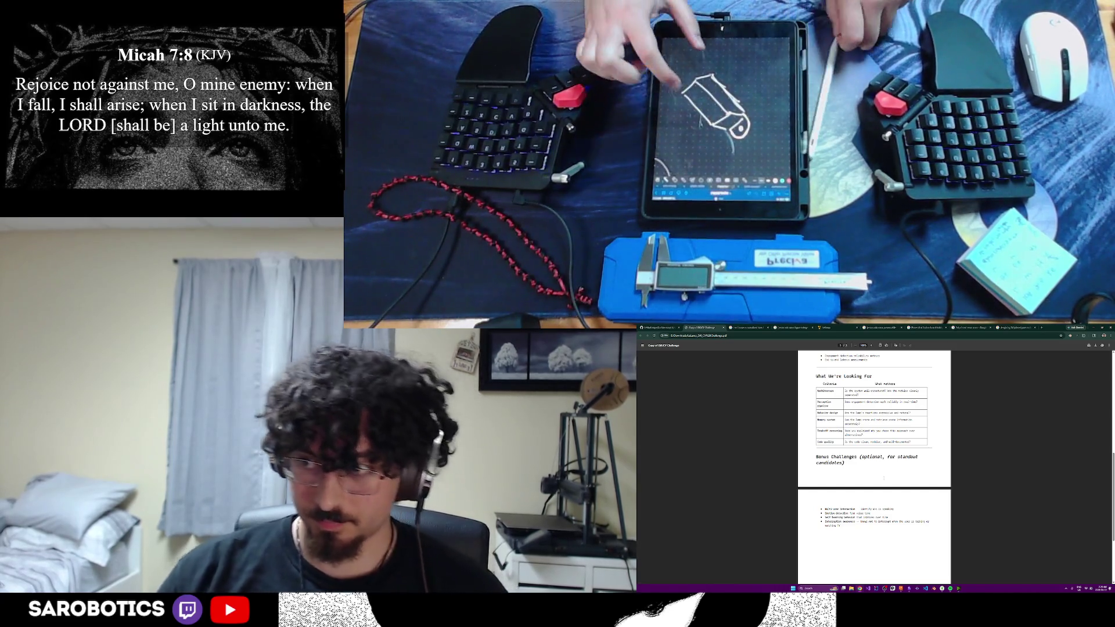
# - Dismiss the accidental app launcher and return from the challenge document to the LeLamp page
pyautogui.press('super')
pyautogui.press('Escape')
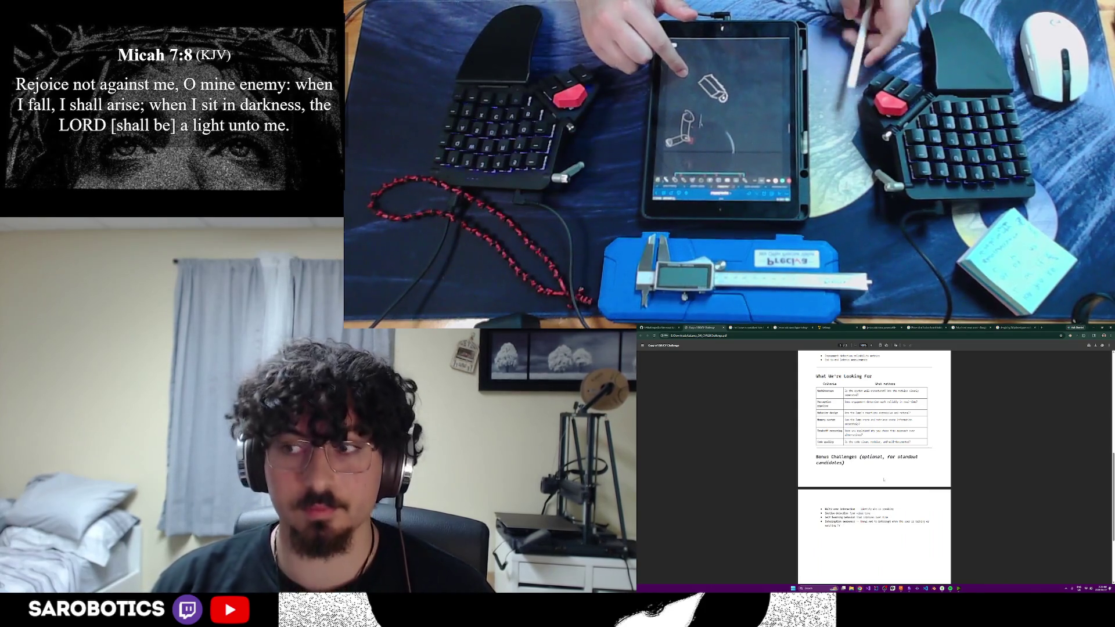
pyautogui.hotkey('ctrl', 'Tab')
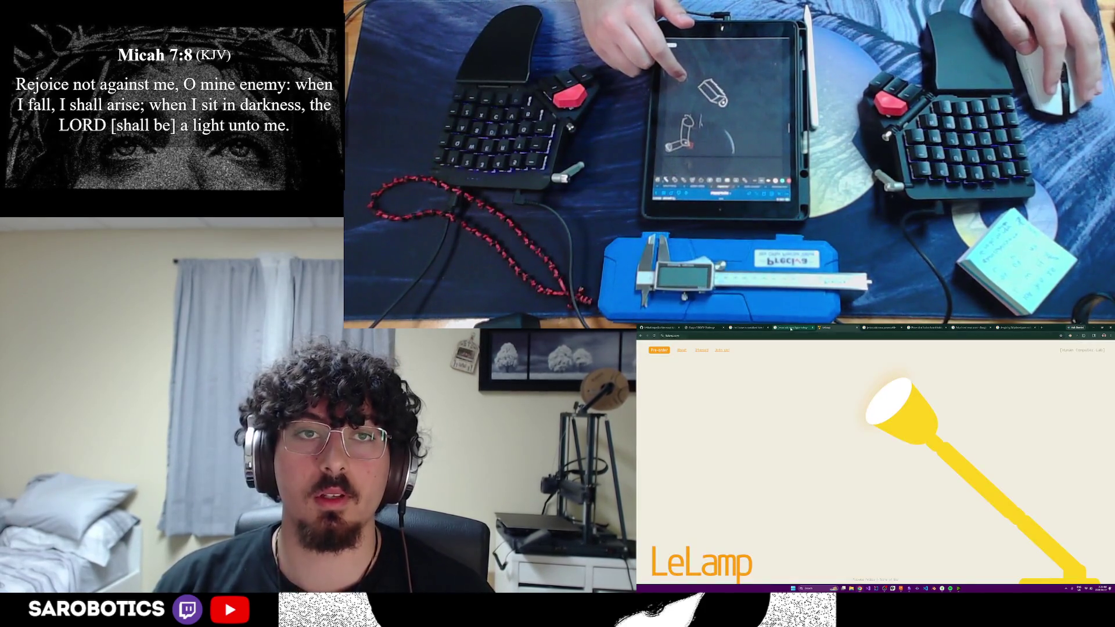
pyautogui.hotkey('ctrl', 'Tab')
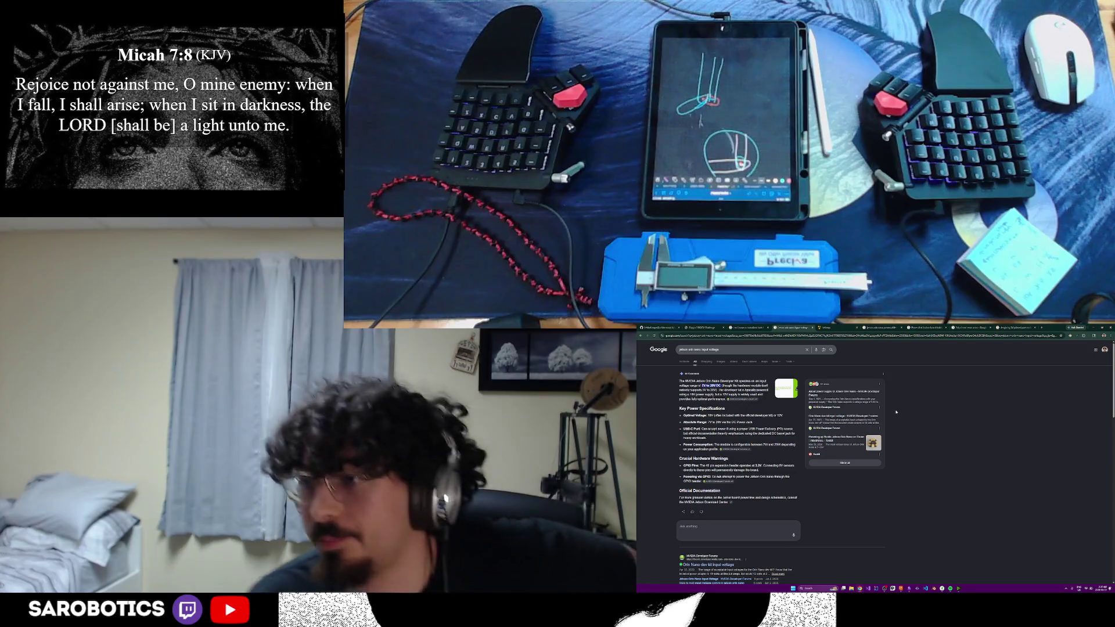
# - Search servo motors, view the SG90 and Micro Continuous Rotation Servo shopping listings, then return to Fusion
pyautogui.hotkey('ctrl', 't')
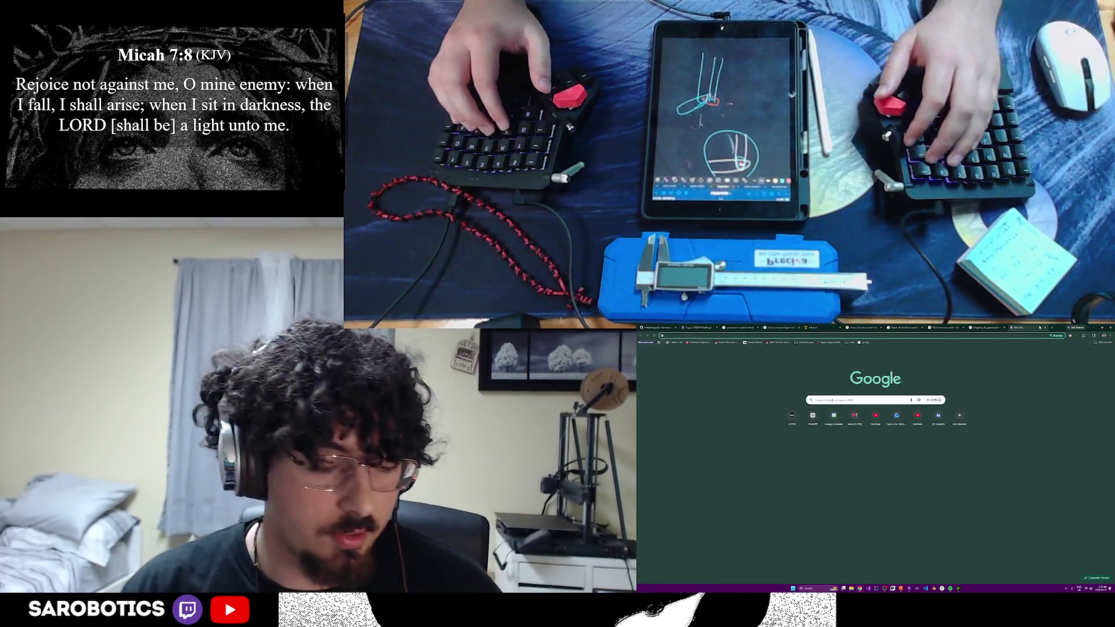
pyautogui.press('Return')
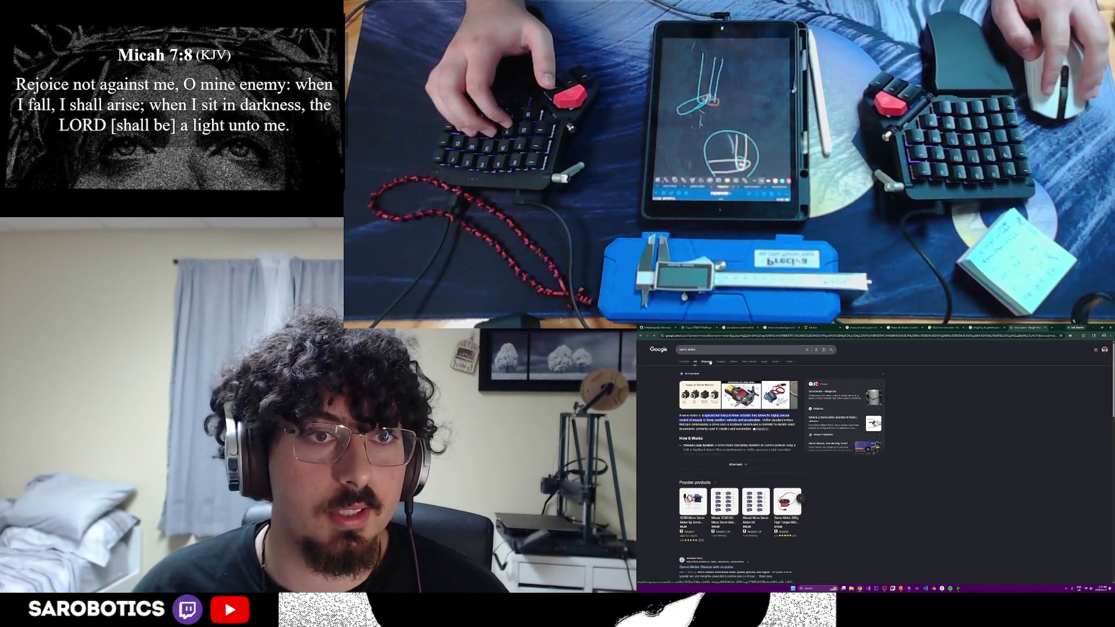
pyautogui.click(709, 363)
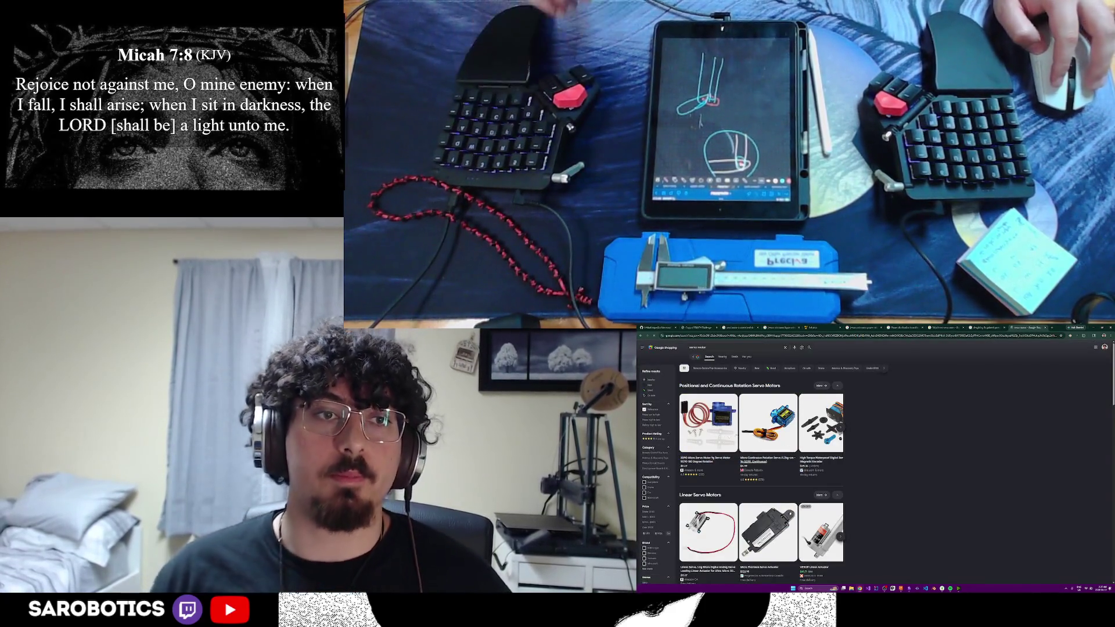
pyautogui.click(708, 422)
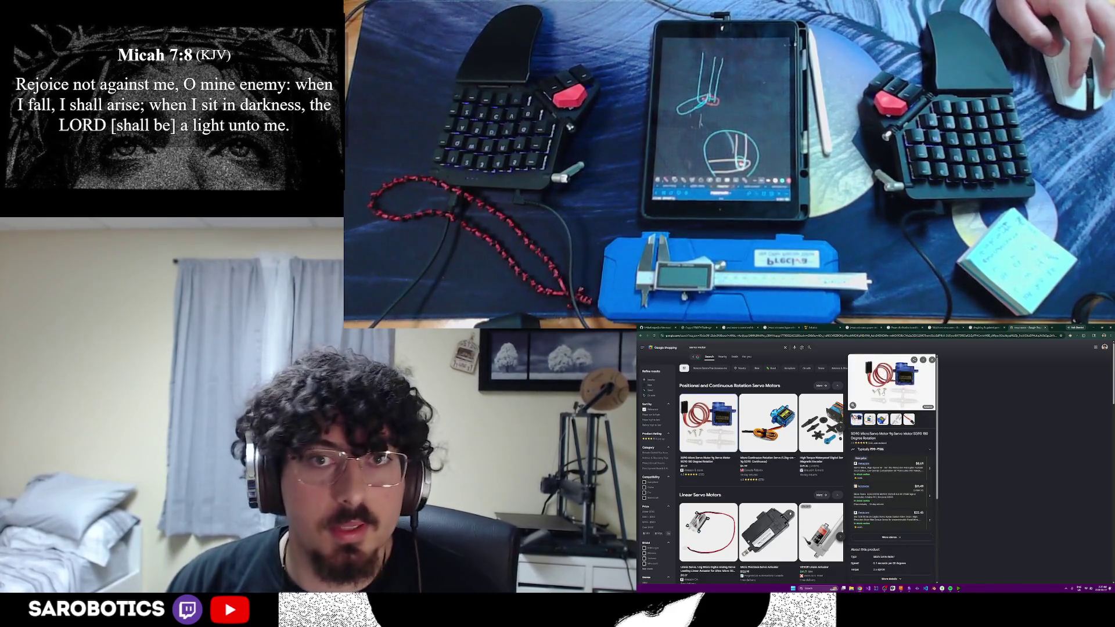
pyautogui.click(766, 423)
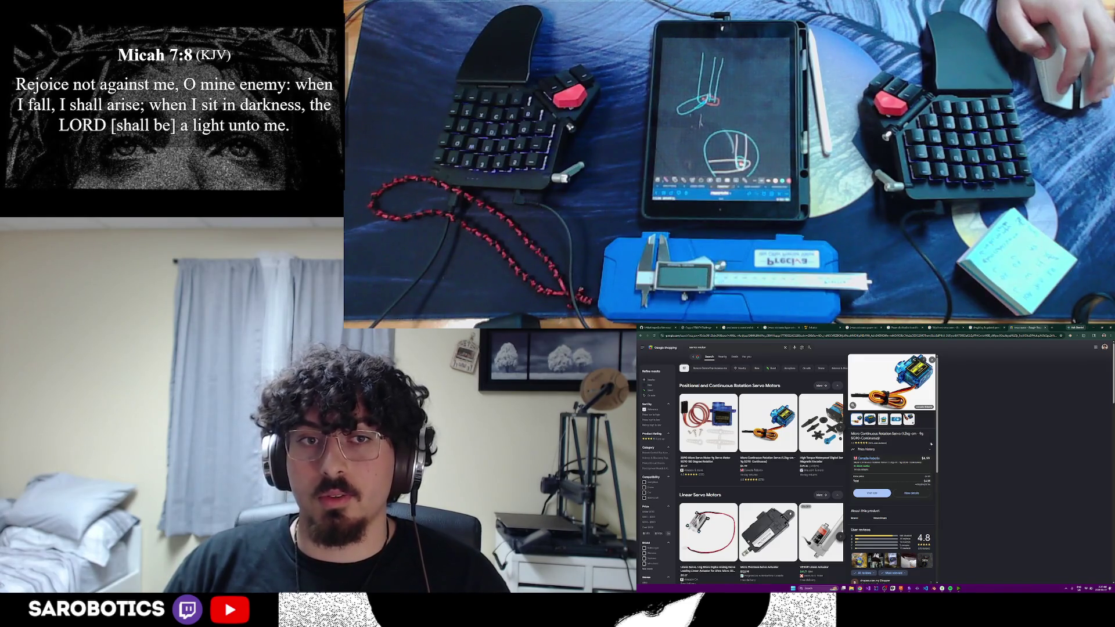
pyautogui.hotkey('alt', 'Tab')
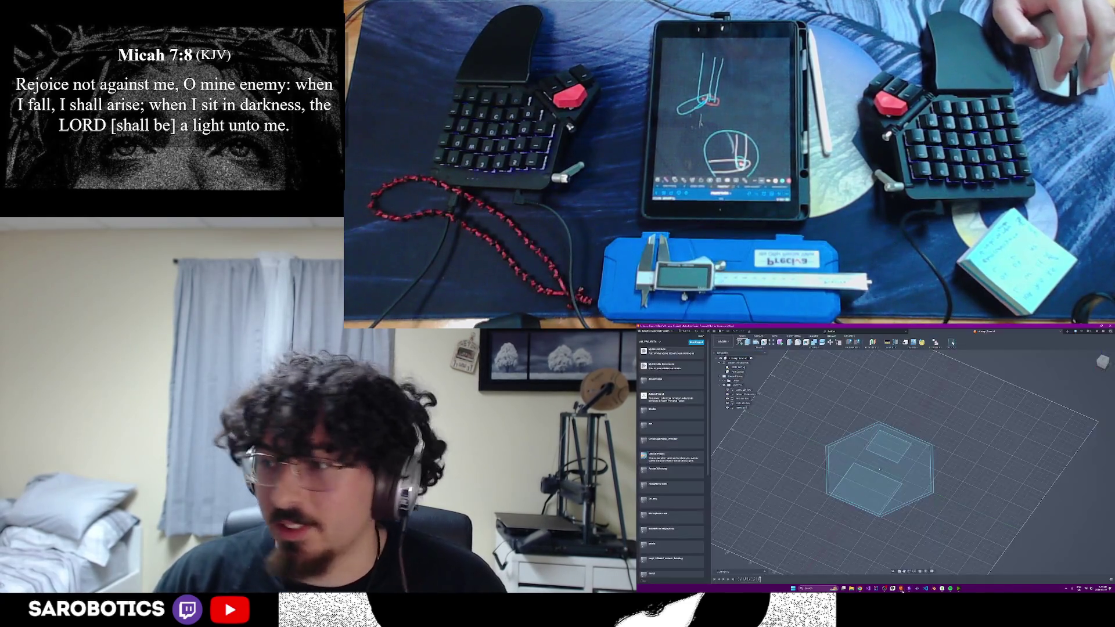
pyautogui.scroll(-2, 672, 432)
pyautogui.scroll(-2, 672, 445)
pyautogui.scroll(-2, 668, 472)
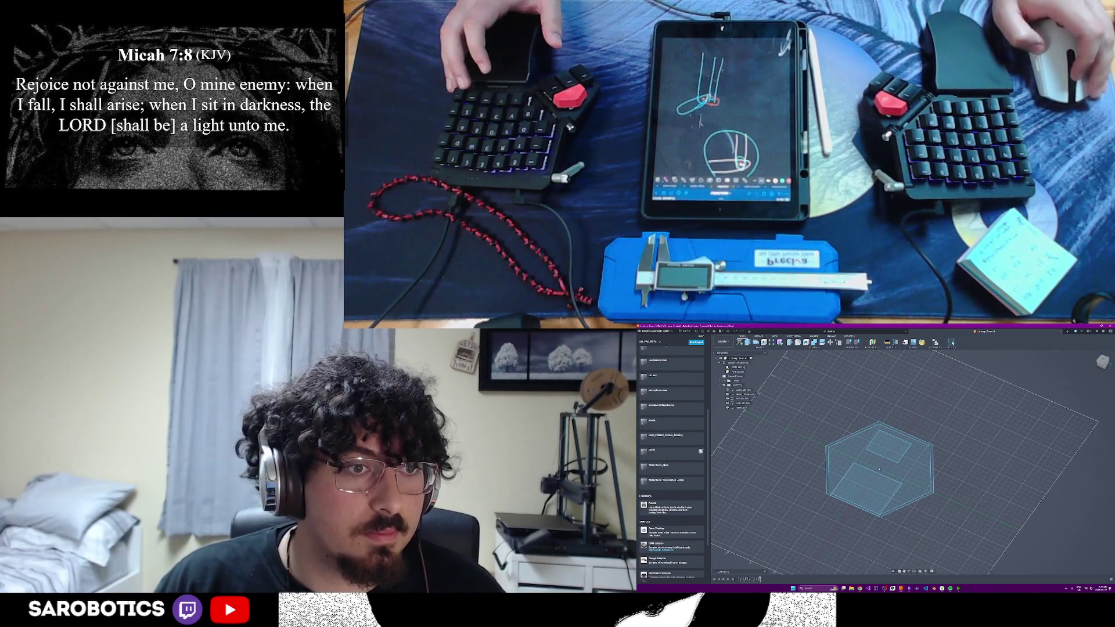
pyautogui.scroll(1, 662, 452)
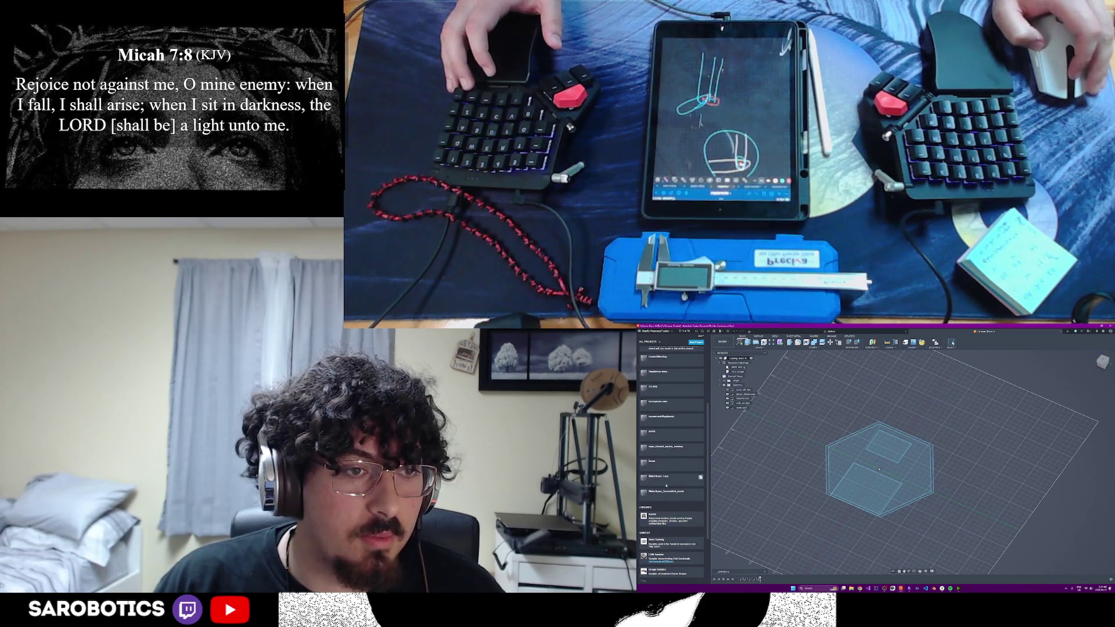
# - Browse several cloud projects and an original parts folder in the Data Panel looking for the servo model
pyautogui.click(671, 477)
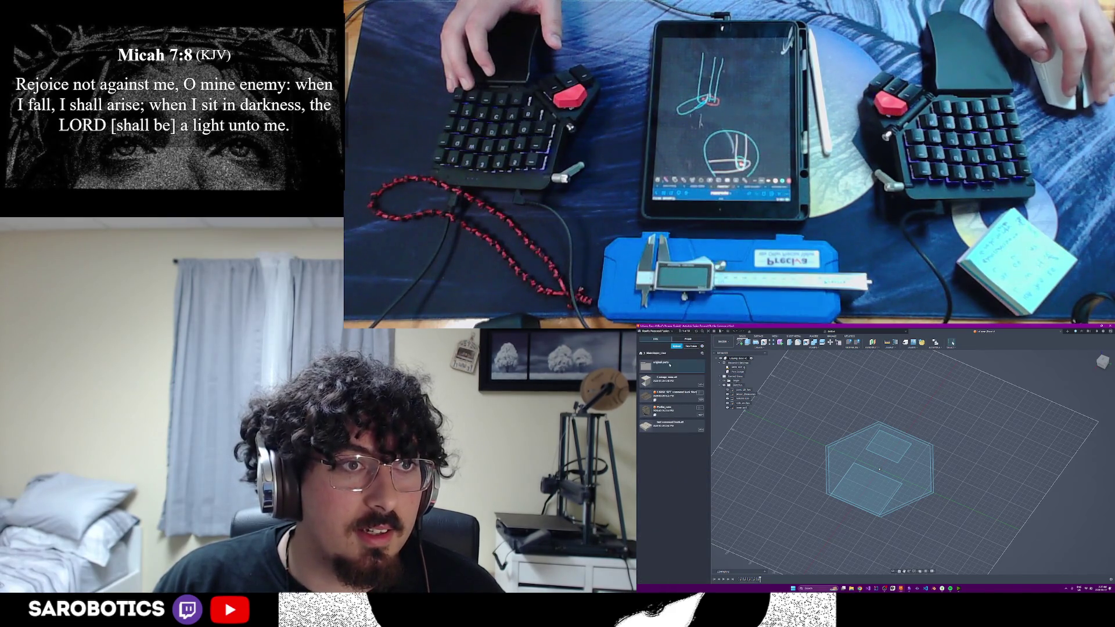
pyautogui.click(669, 365)
pyautogui.click(643, 352)
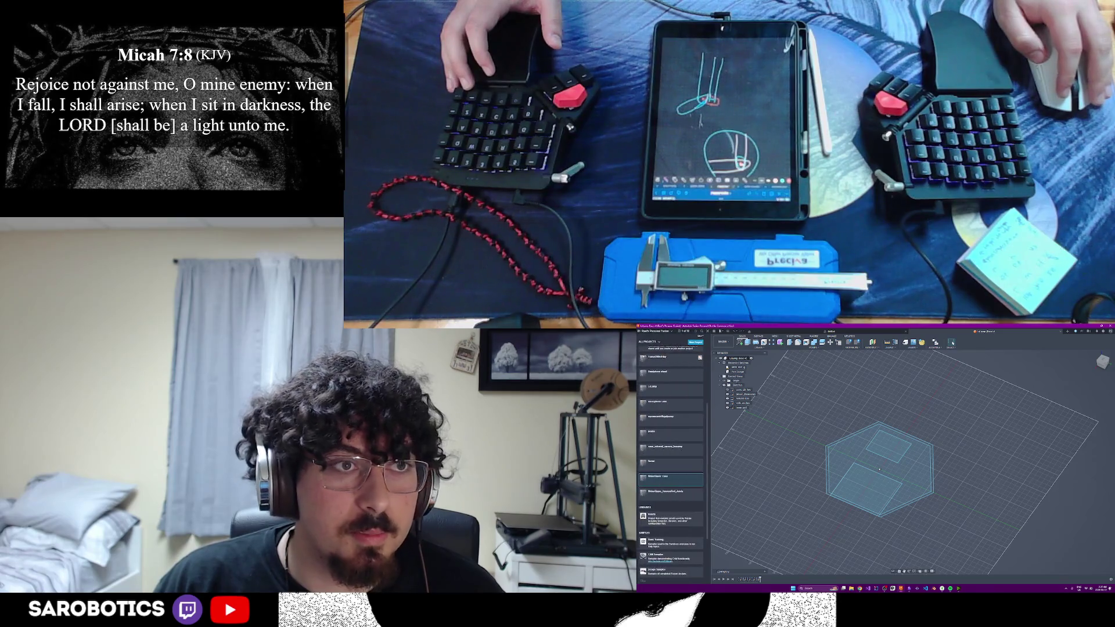
pyautogui.click(664, 494)
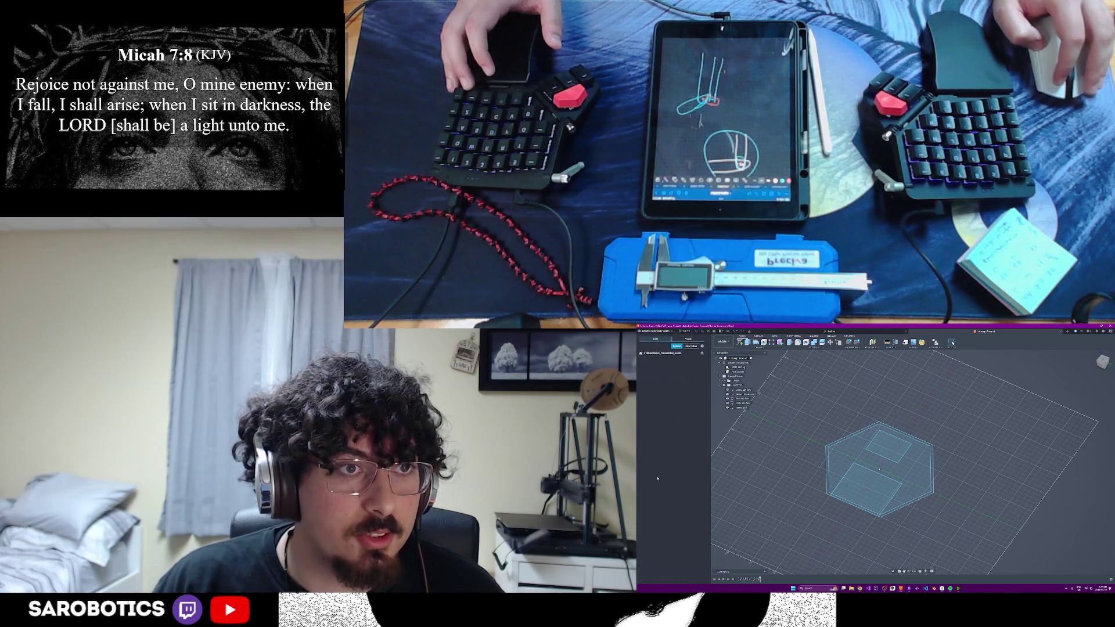
pyautogui.click(642, 352)
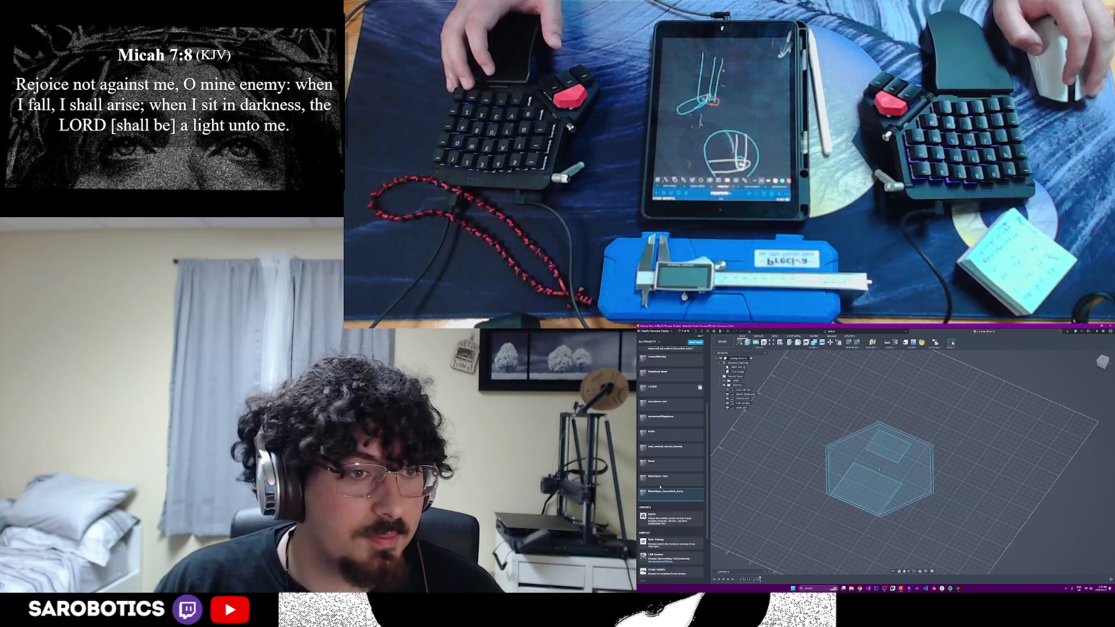
pyautogui.scroll(1, 662, 468)
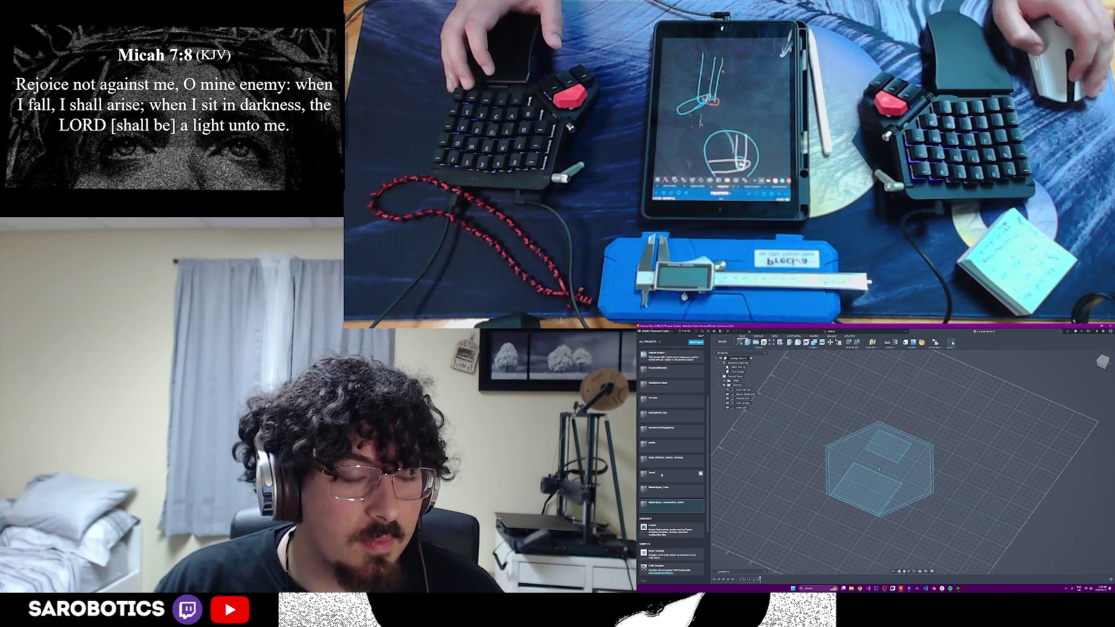
pyautogui.click(661, 475)
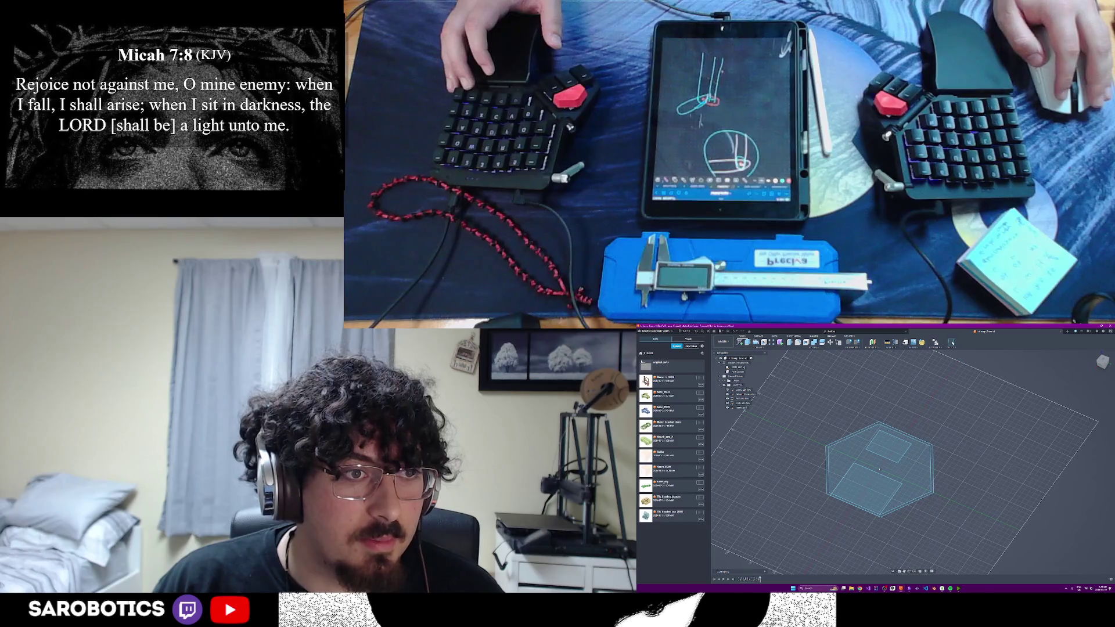
pyautogui.click(642, 354)
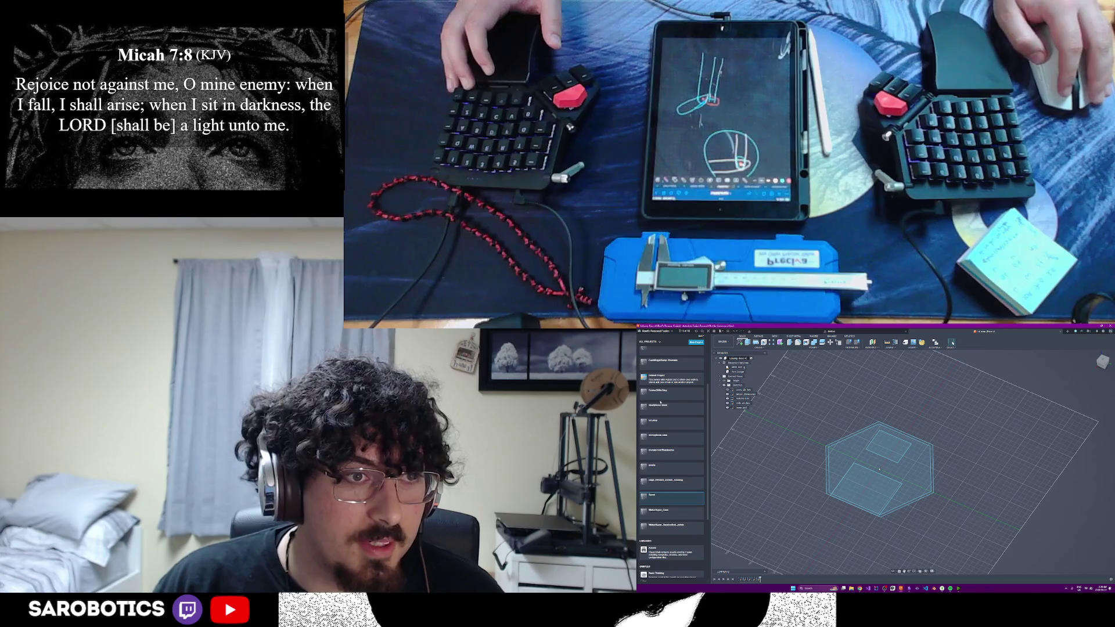
pyautogui.scroll(1, 673, 462)
pyautogui.scroll(1, 673, 462)
pyautogui.scroll(2, 674, 462)
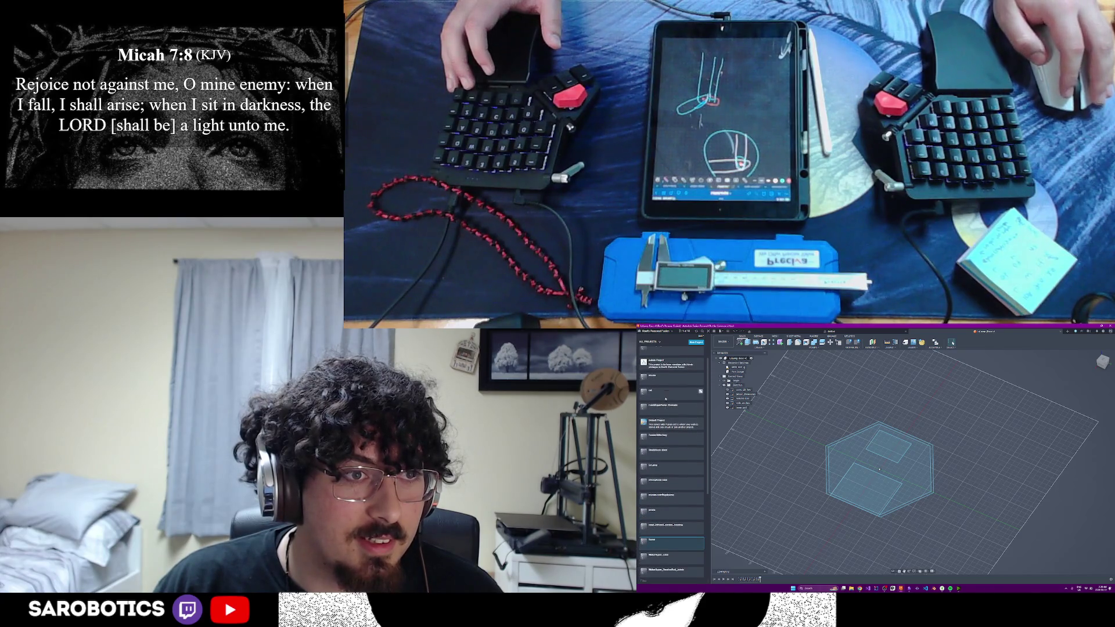
pyautogui.scroll(1, 665, 397)
pyautogui.scroll(2, 666, 397)
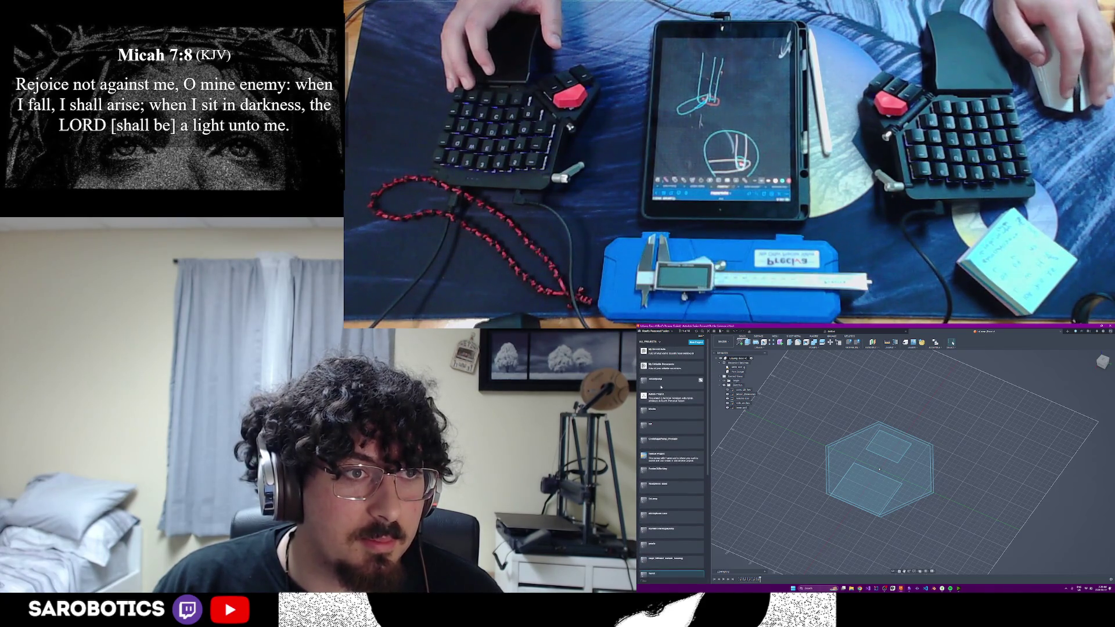
# - Check more projects and settle on one containing several design files
pyautogui.click(662, 384)
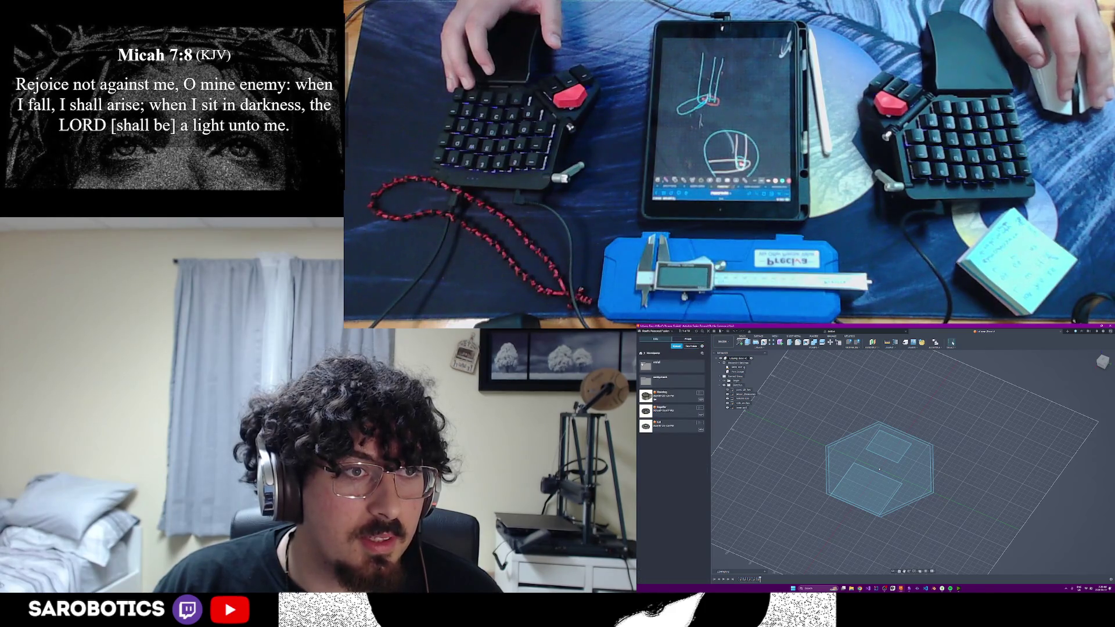
pyautogui.click(643, 351)
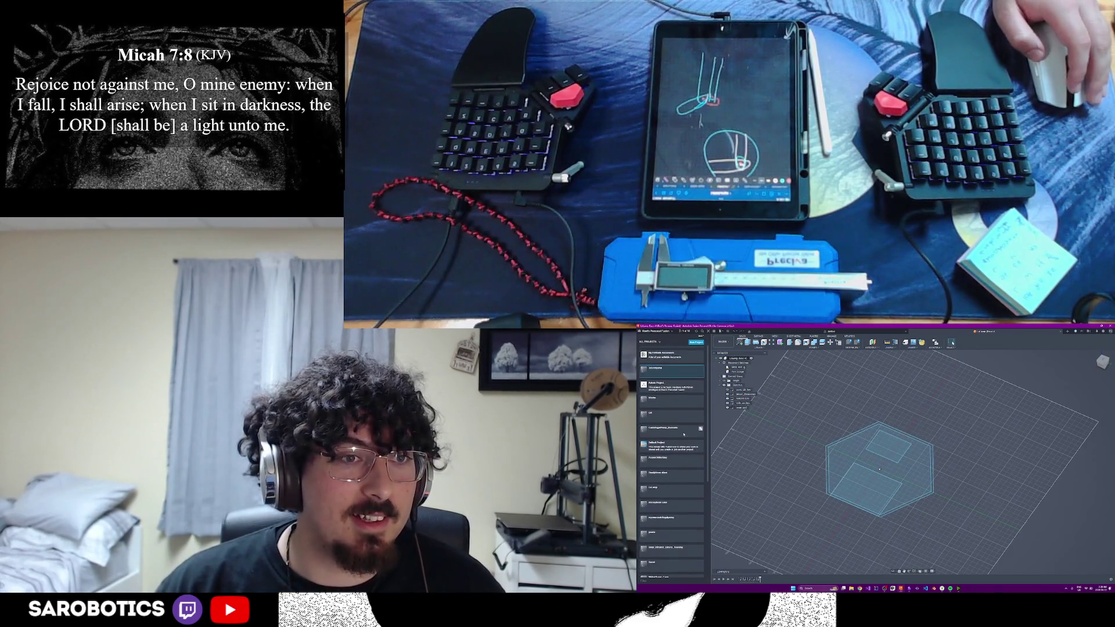
pyautogui.click(684, 440)
pyautogui.click(643, 354)
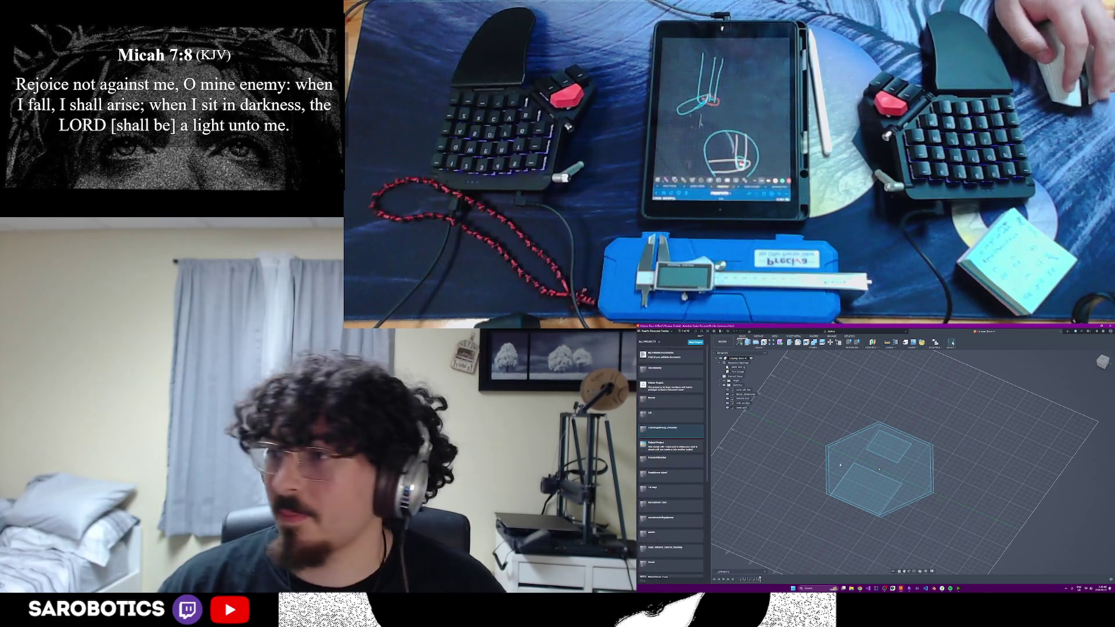
pyautogui.scroll(-2, 672, 454)
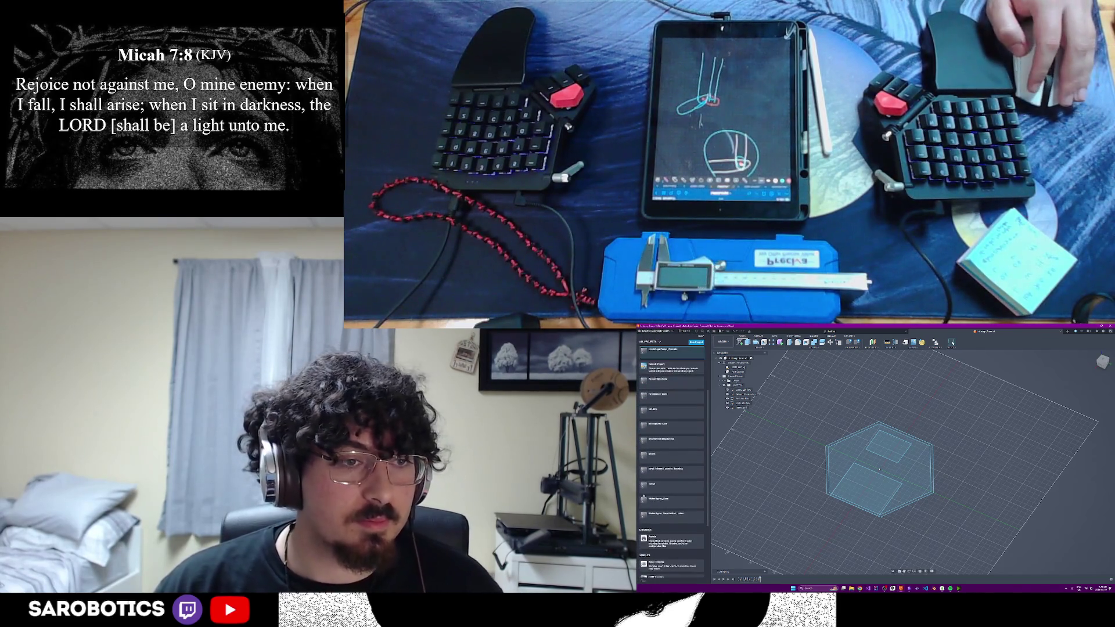
pyautogui.click(671, 499)
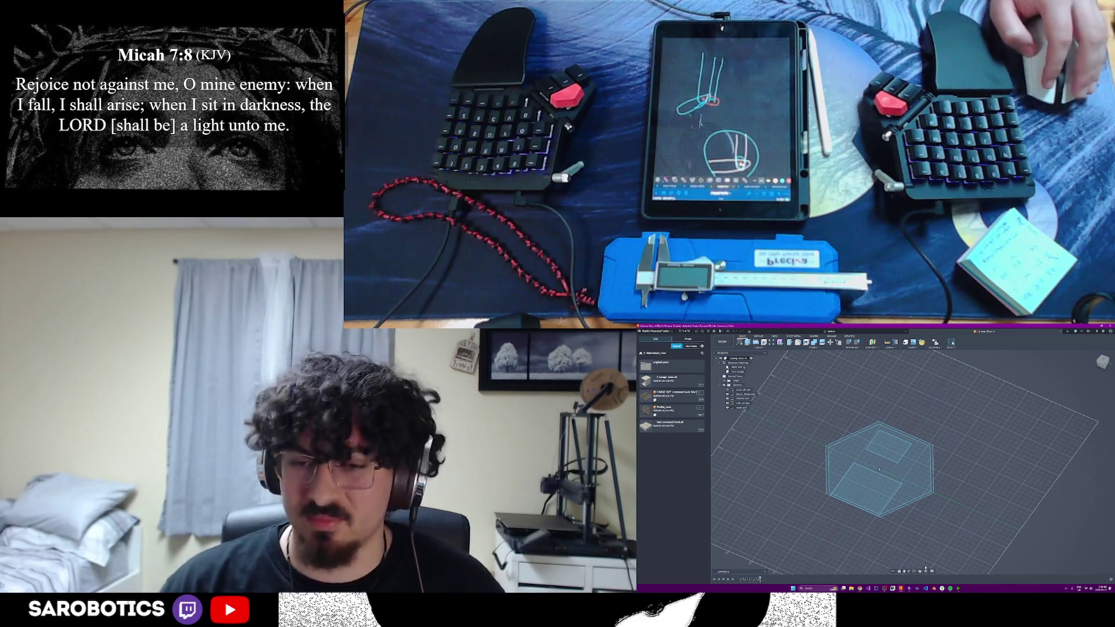
# - Look through the project's folders for the servo model, then return to All Projects
pyautogui.click(671, 370)
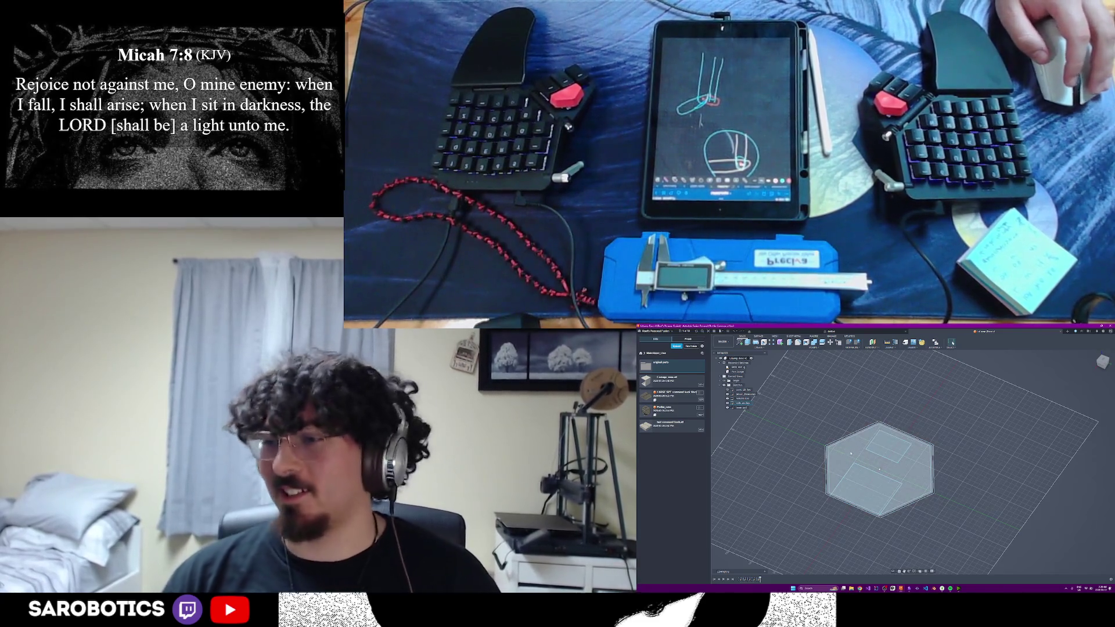
pyautogui.click(878, 469)
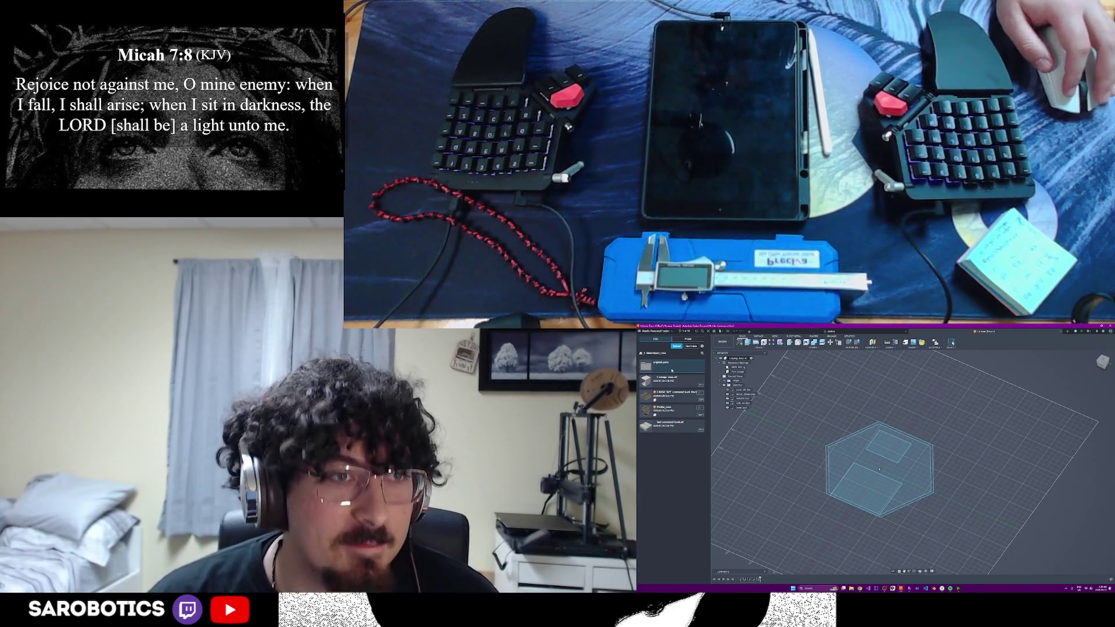
pyautogui.click(672, 370)
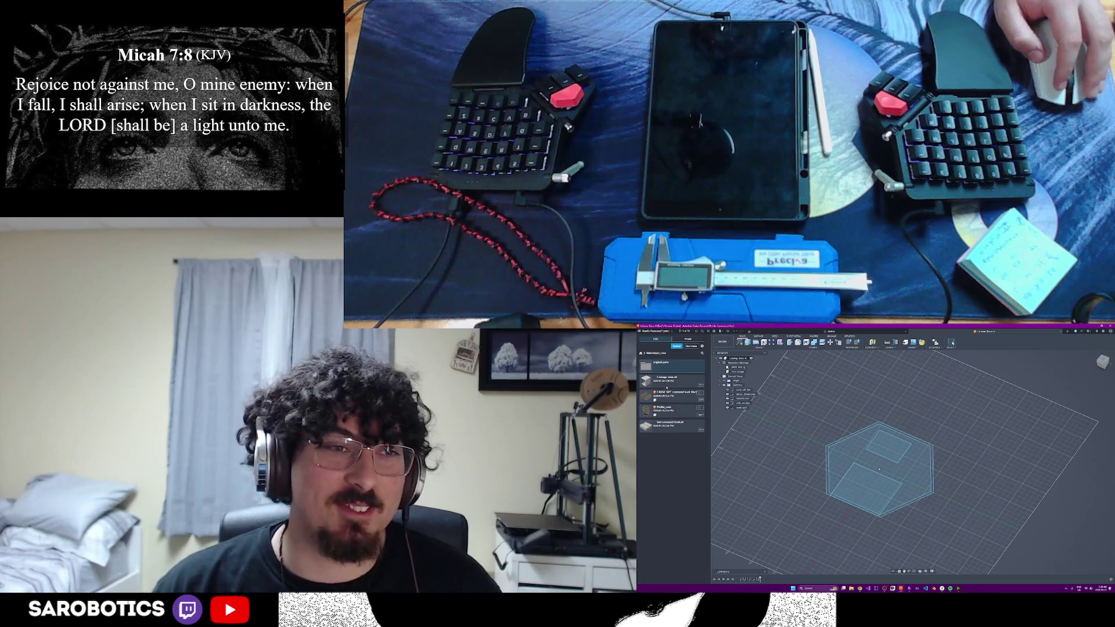
pyautogui.click(642, 353)
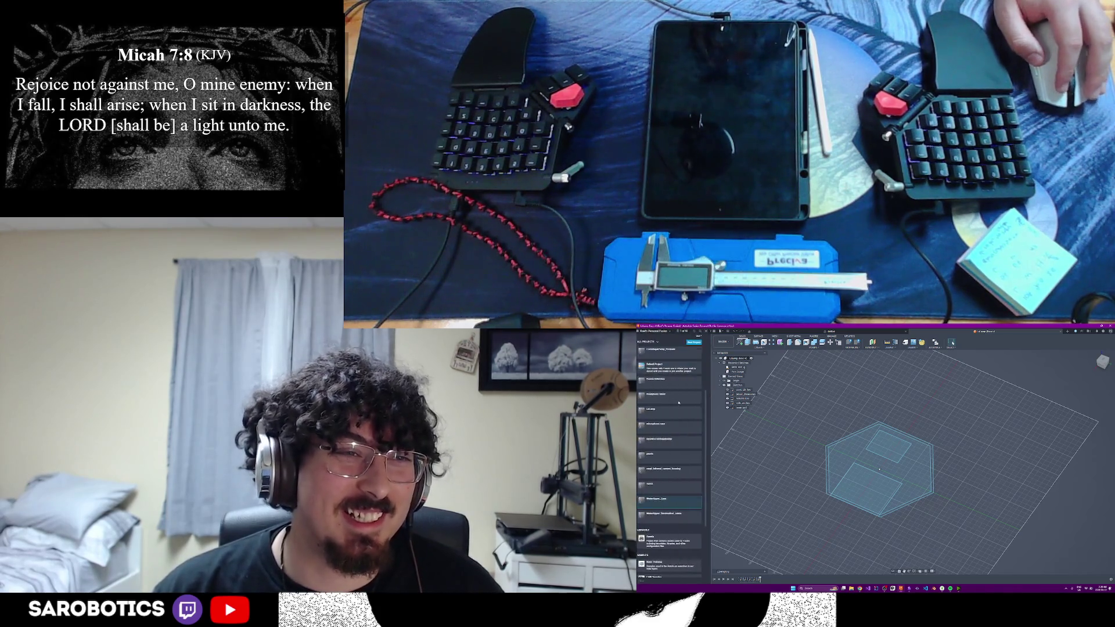
# - Check a single-file project, then open the project holding the servo files
pyautogui.click(670, 502)
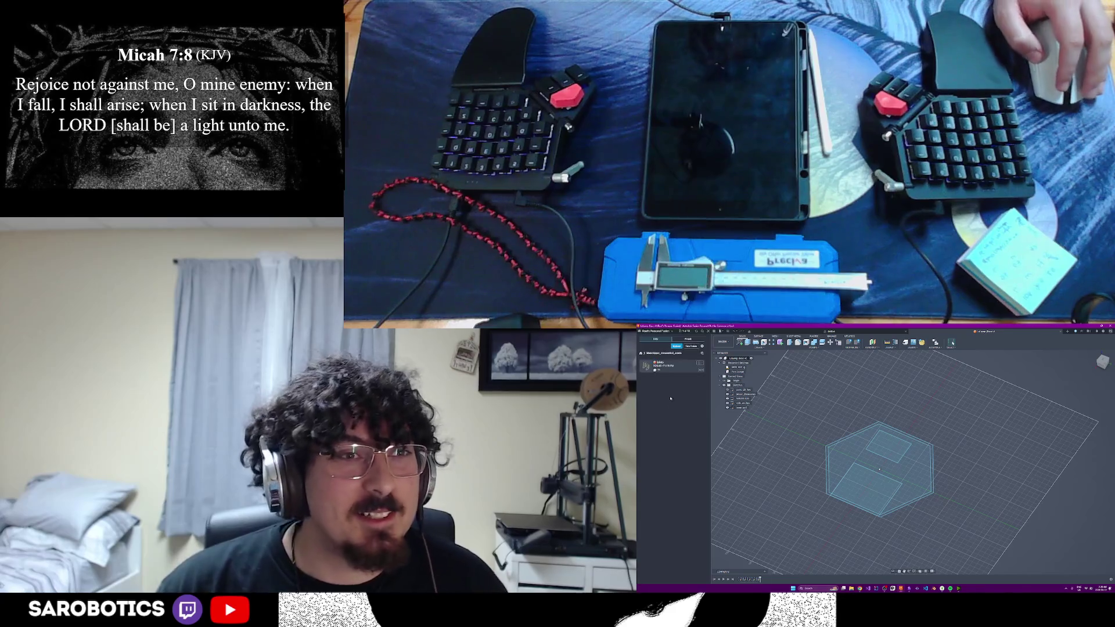
pyautogui.click(648, 353)
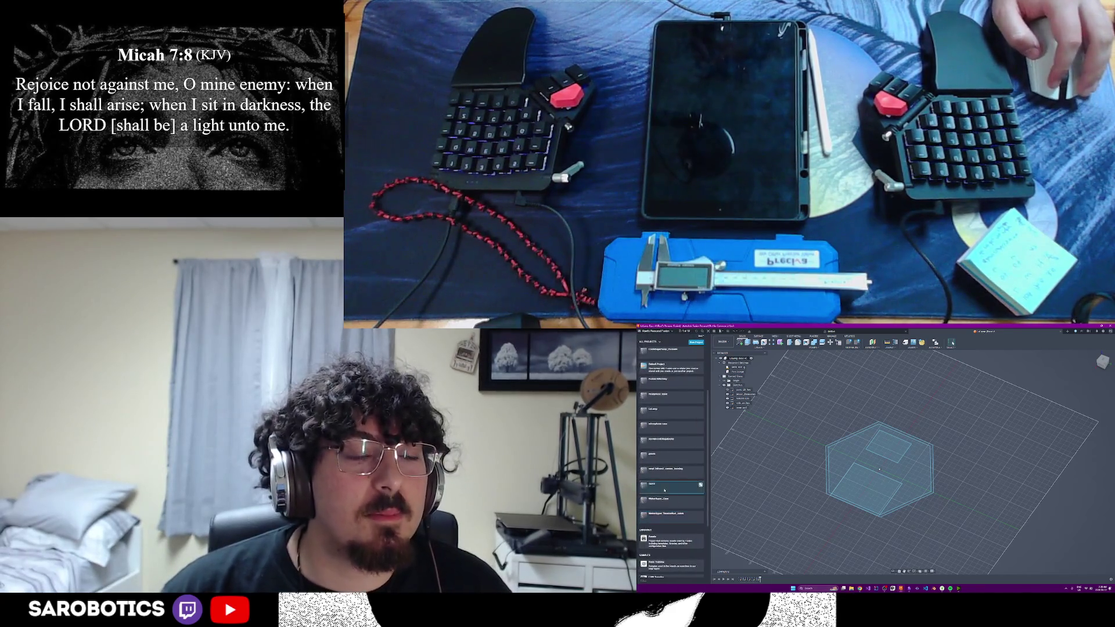
pyautogui.click(671, 491)
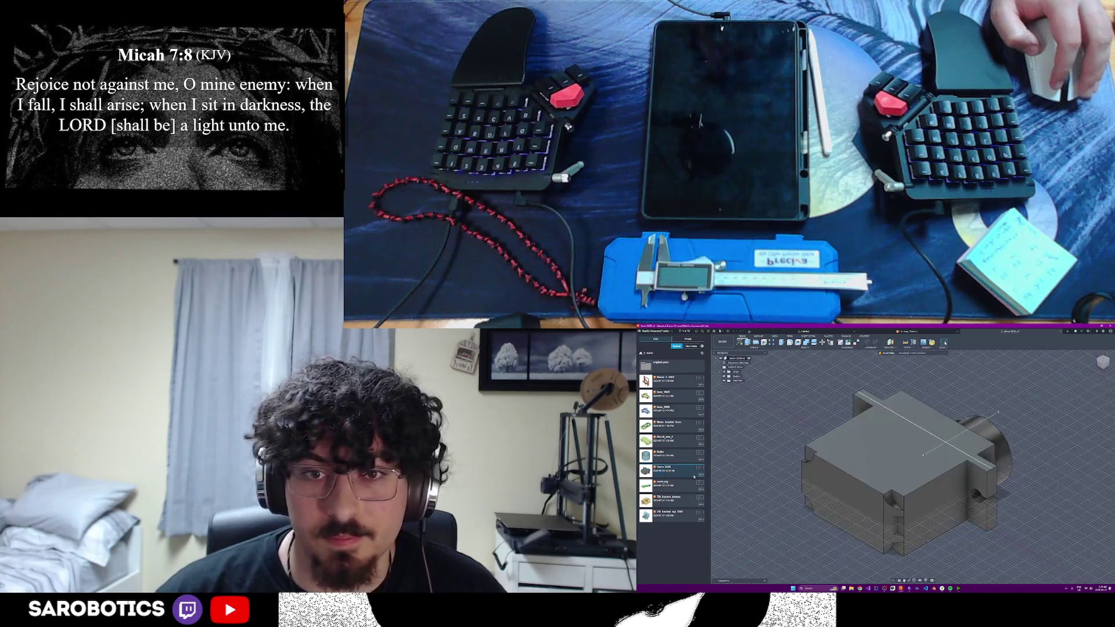
# - Orbit the servo motor model to view its front side and from higher up
pyautogui.moveTo(906, 461)
pyautogui.keyDown('shift'); pyautogui.mouseDown(button='middle')
pyautogui.moveTo(923, 462)
pyautogui.moveTo(946, 488)
pyautogui.moveTo(924, 462)
pyautogui.mouseUp(button='middle'); pyautogui.keyUp('shift')
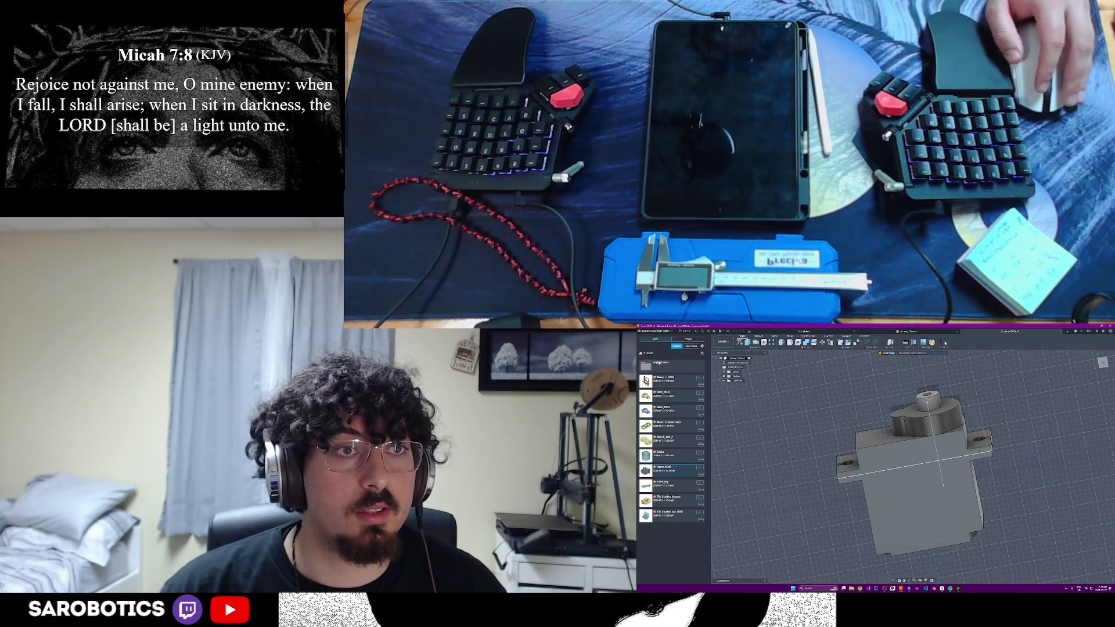
pyautogui.moveTo(915, 471)
pyautogui.keyDown('shift'); pyautogui.mouseDown(button='middle')
pyautogui.moveTo(924, 475)
pyautogui.moveTo(928, 453)
pyautogui.moveTo(931, 508)
pyautogui.moveTo(879, 404)
pyautogui.moveTo(903, 423)
pyautogui.moveTo(906, 454)
pyautogui.mouseUp(button='middle'); pyautogui.keyUp('shift')
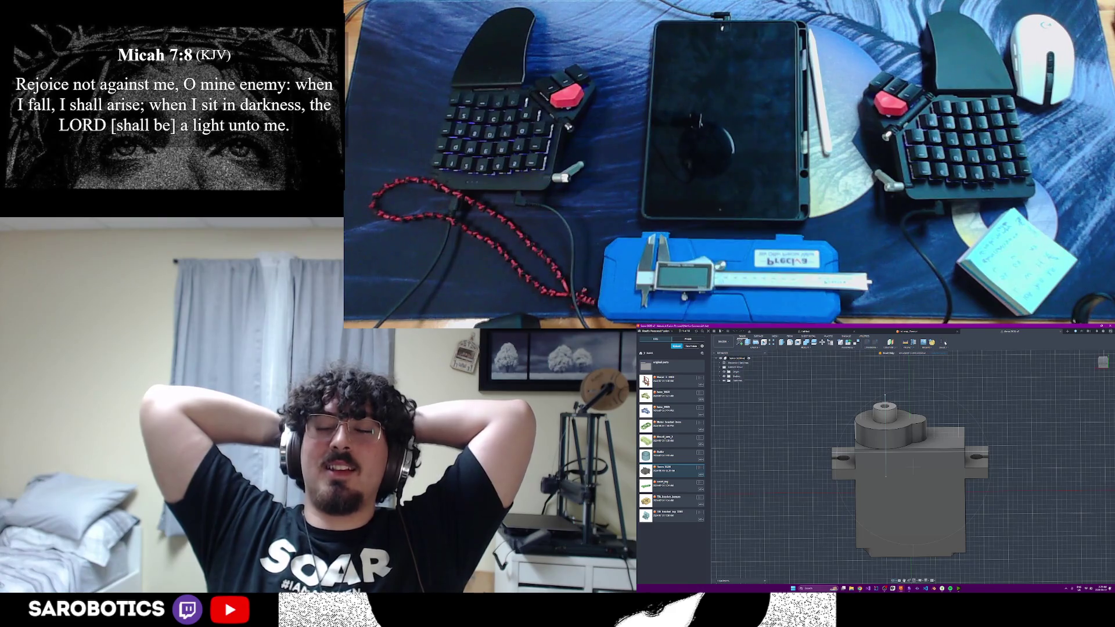
pyautogui.moveTo(905, 488)
pyautogui.keyDown('shift'); pyautogui.mouseDown(button='middle')
pyautogui.moveTo(921, 439)
pyautogui.moveTo(917, 491)
pyautogui.moveTo(914, 467)
pyautogui.moveTo(975, 449)
pyautogui.moveTo(968, 500)
pyautogui.mouseUp(button='middle'); pyautogui.keyUp('shift')
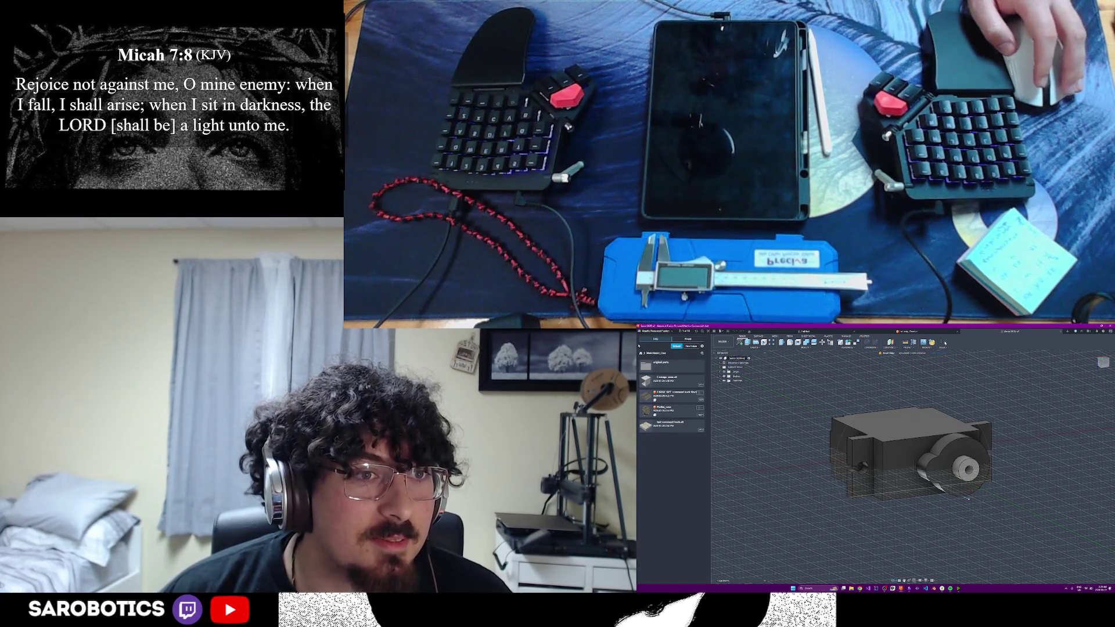
pyautogui.click(643, 351)
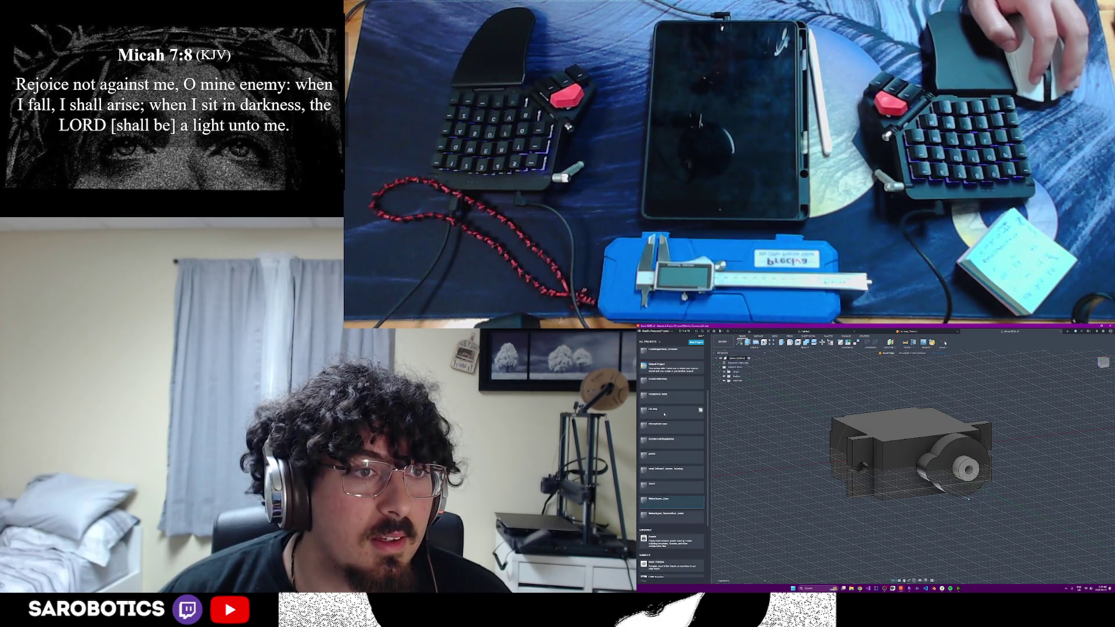
pyautogui.scroll(1, 699, 379)
pyautogui.scroll(1, 697, 378)
pyautogui.scroll(1, 694, 376)
pyautogui.scroll(1, 690, 373)
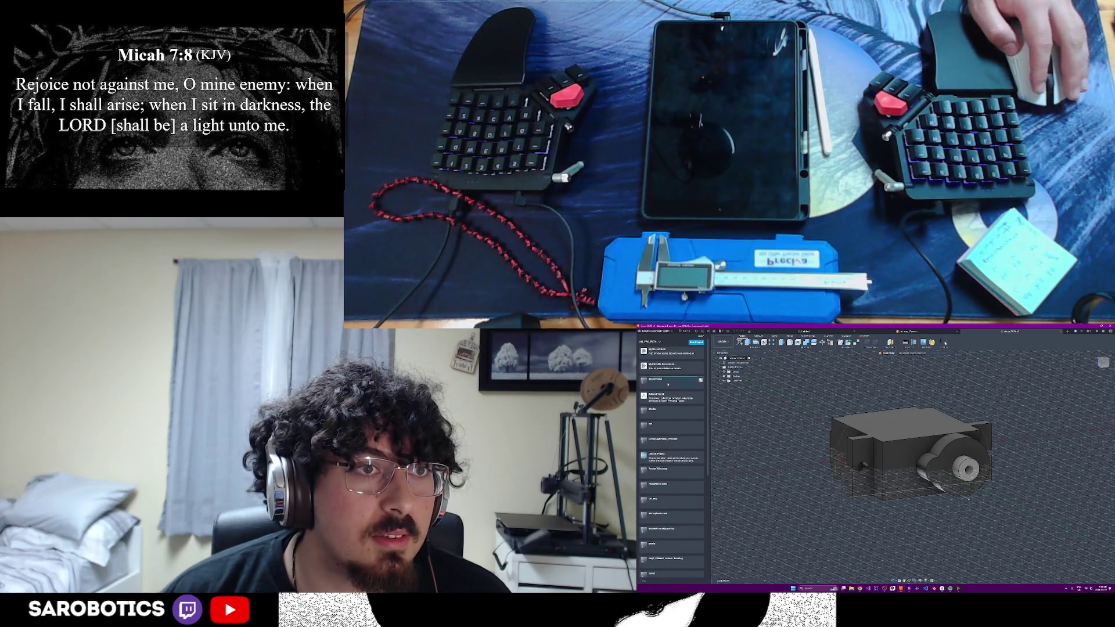
pyautogui.click(688, 367)
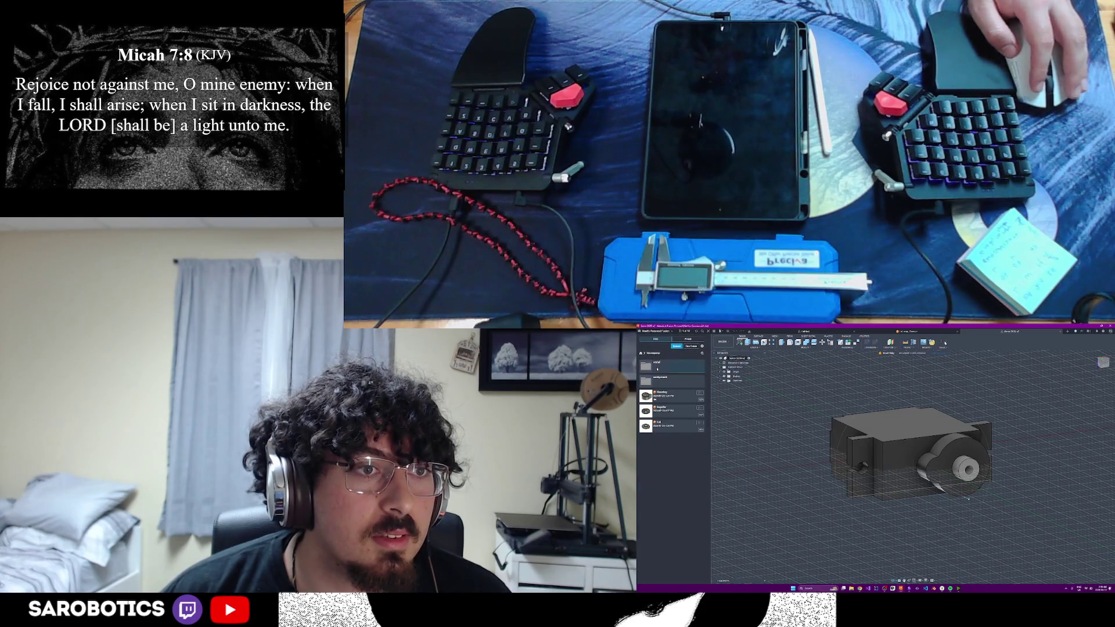
pyautogui.click(656, 369)
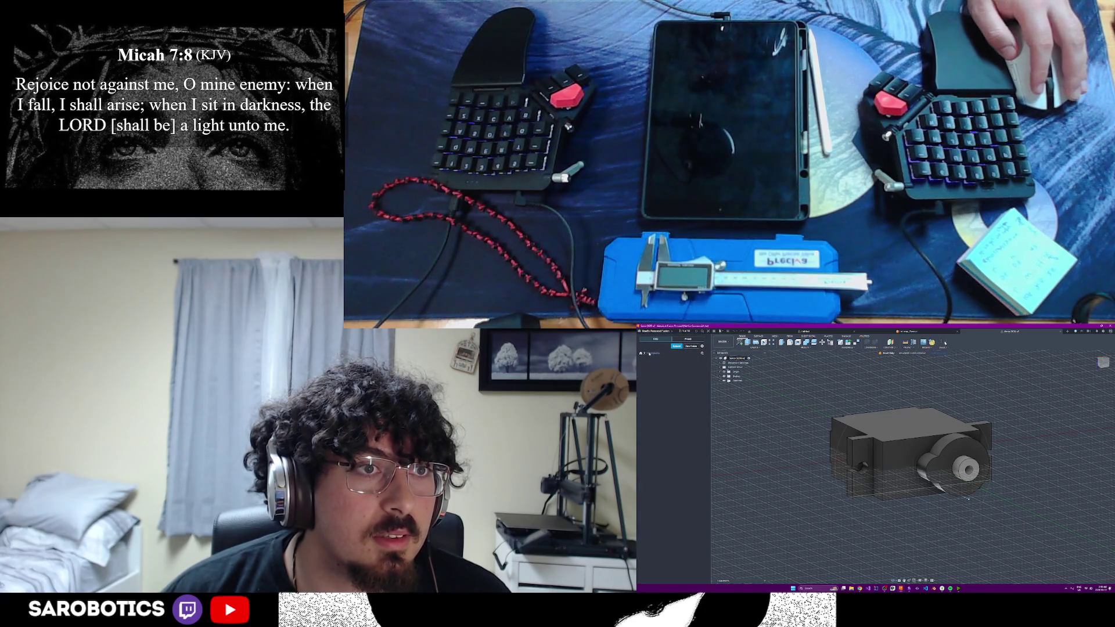
pyautogui.click(646, 353)
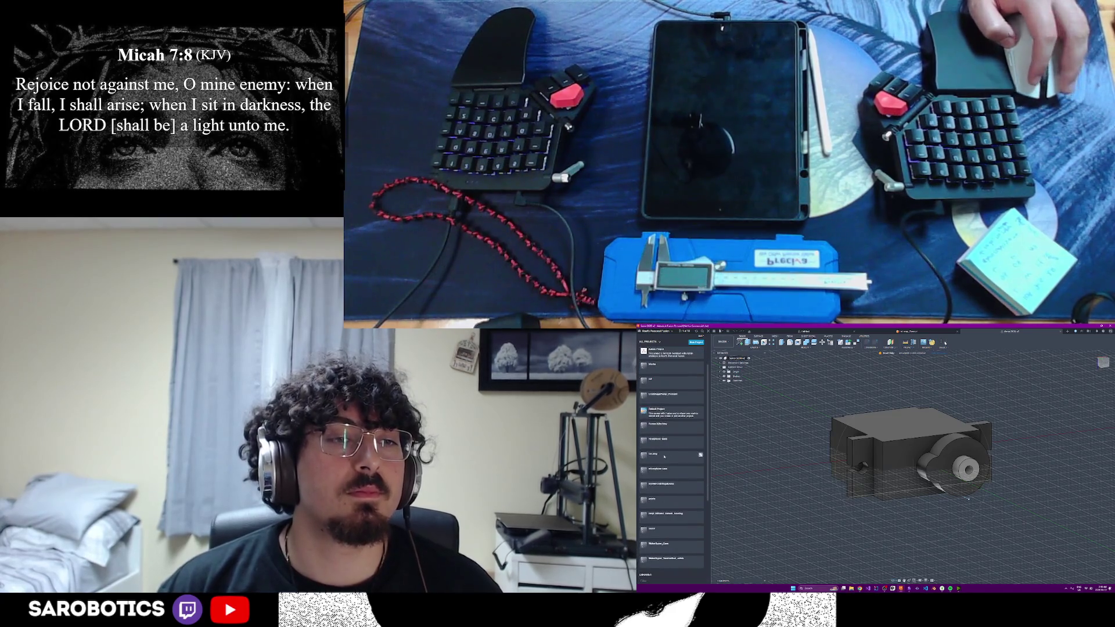
pyautogui.click(662, 498)
pyautogui.doubleClick(662, 365)
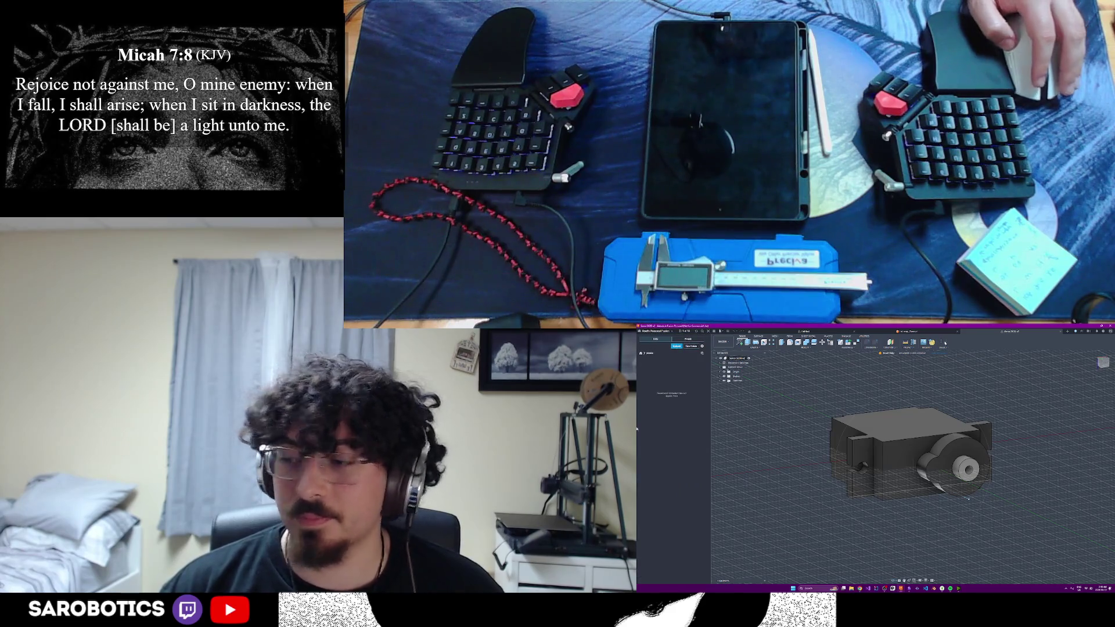
pyautogui.click(645, 341)
pyautogui.scroll(-2, 661, 510)
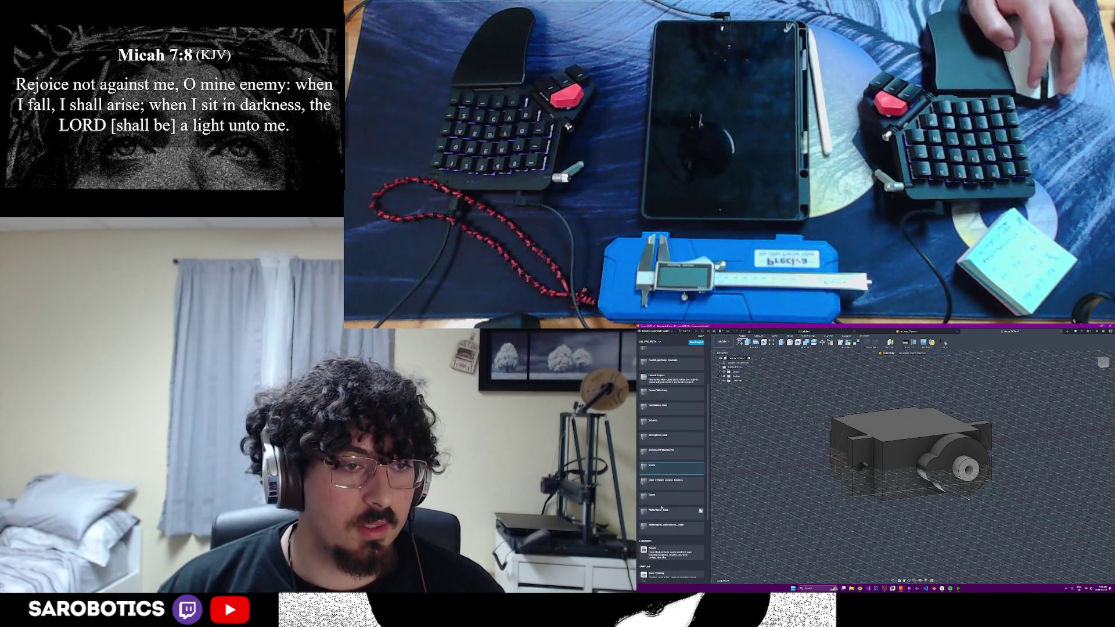
pyautogui.click(662, 497)
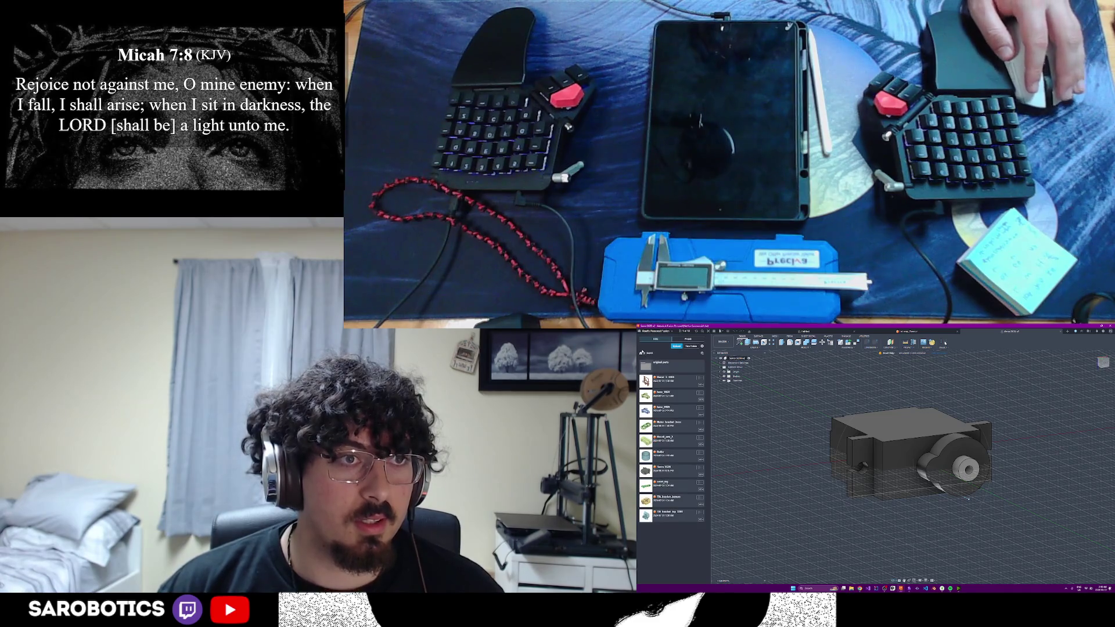
pyautogui.click(644, 341)
pyautogui.keyDown('shift'); pyautogui.moveTo(915, 454); pyautogui.dragTo(923, 453, button='middle'); pyautogui.keyUp('shift')
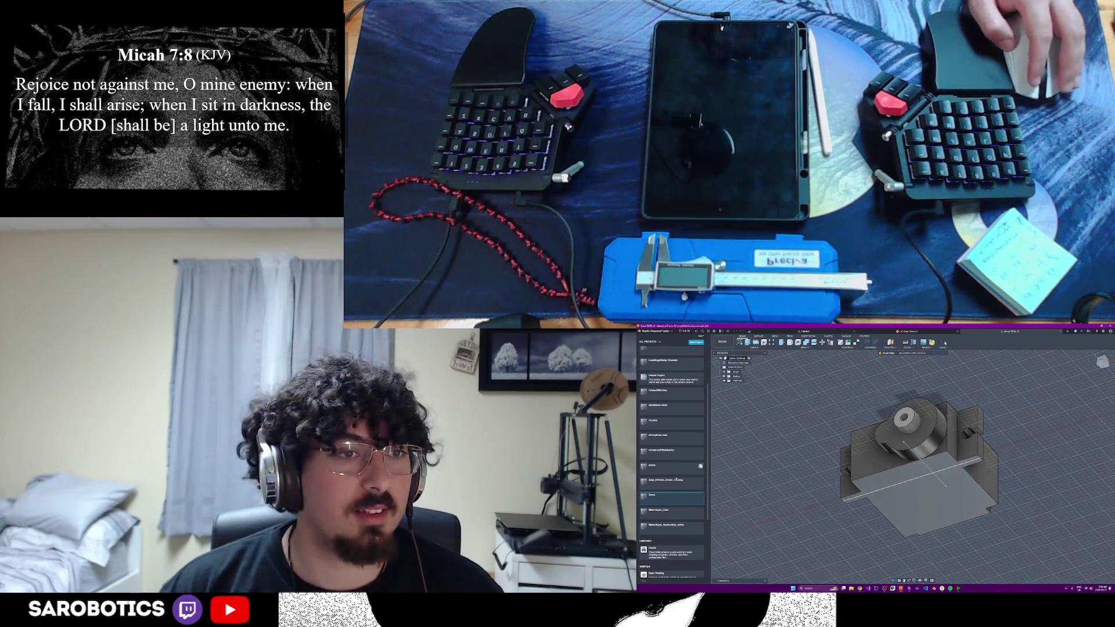
pyautogui.click(673, 514)
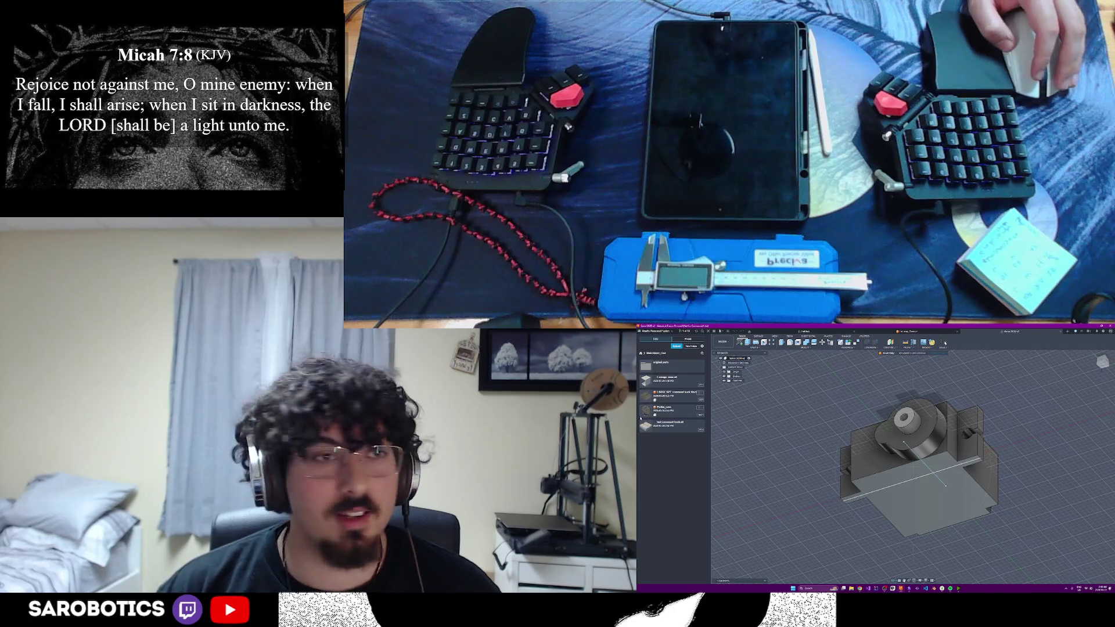
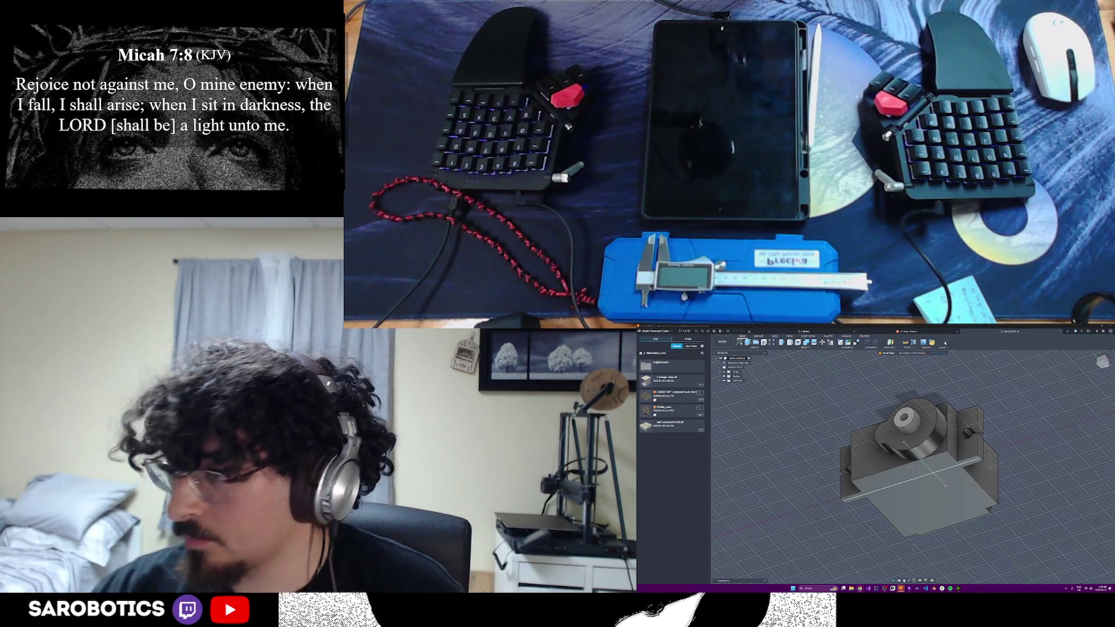
pyautogui.scroll(-2, 997, 468)
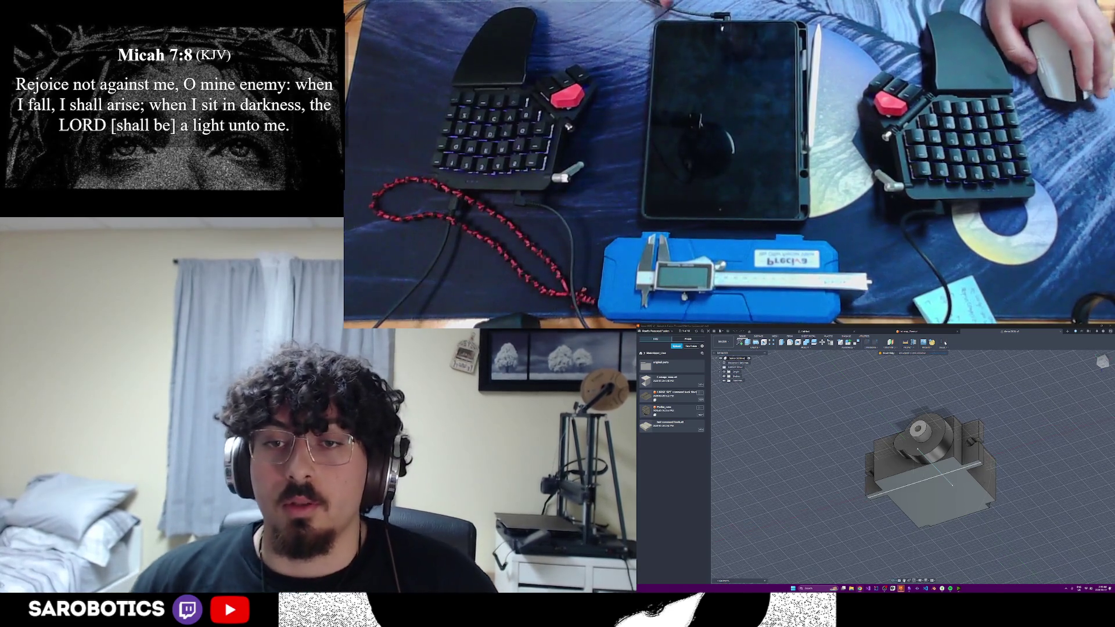
# - Orbit the servo model through side-on, top-down and isometric views to inspect it
pyautogui.keyDown('shift'); pyautogui.moveTo(976, 475); pyautogui.dragTo(906, 474, button='middle'); pyautogui.keyUp('shift')
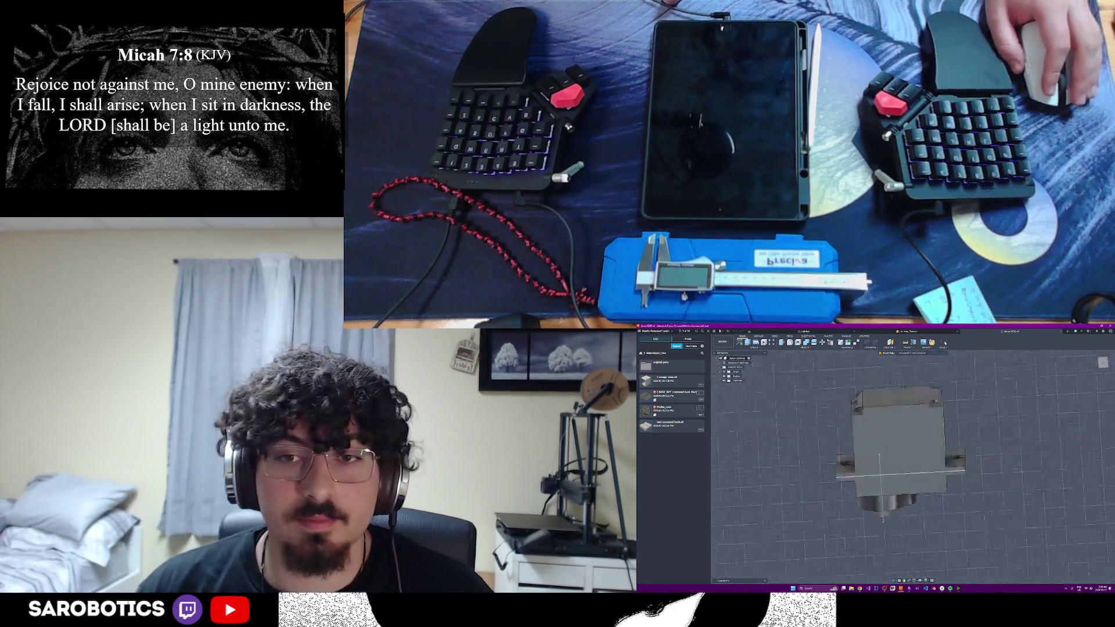
pyautogui.moveTo(999, 513)
pyautogui.keyDown('shift'); pyautogui.mouseDown(button='middle')
pyautogui.moveTo(876, 420)
pyautogui.moveTo(928, 475)
pyautogui.moveTo(923, 453)
pyautogui.mouseUp(button='middle'); pyautogui.keyUp('shift')
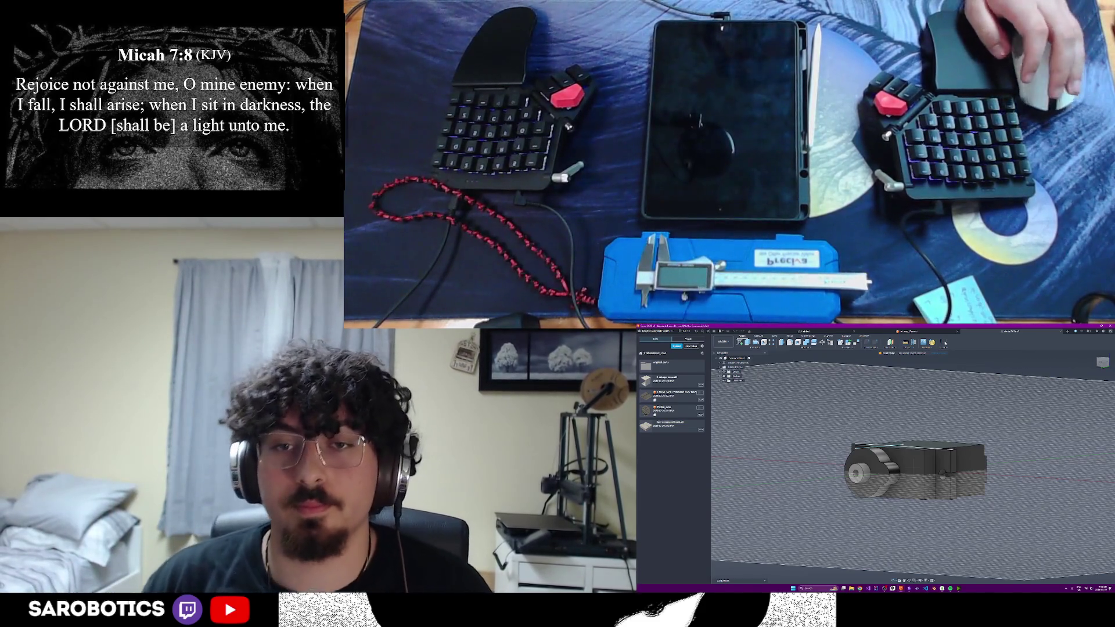
pyautogui.keyDown('shift'); pyautogui.moveTo(914, 471); pyautogui.dragTo(872, 419, button='middle'); pyautogui.keyUp('shift')
pyautogui.moveTo(896, 455)
pyautogui.keyDown('shift'); pyautogui.mouseDown(button='middle')
pyautogui.moveTo(922, 496)
pyautogui.moveTo(885, 453)
pyautogui.moveTo(880, 472)
pyautogui.mouseUp(button='middle'); pyautogui.keyUp('shift')
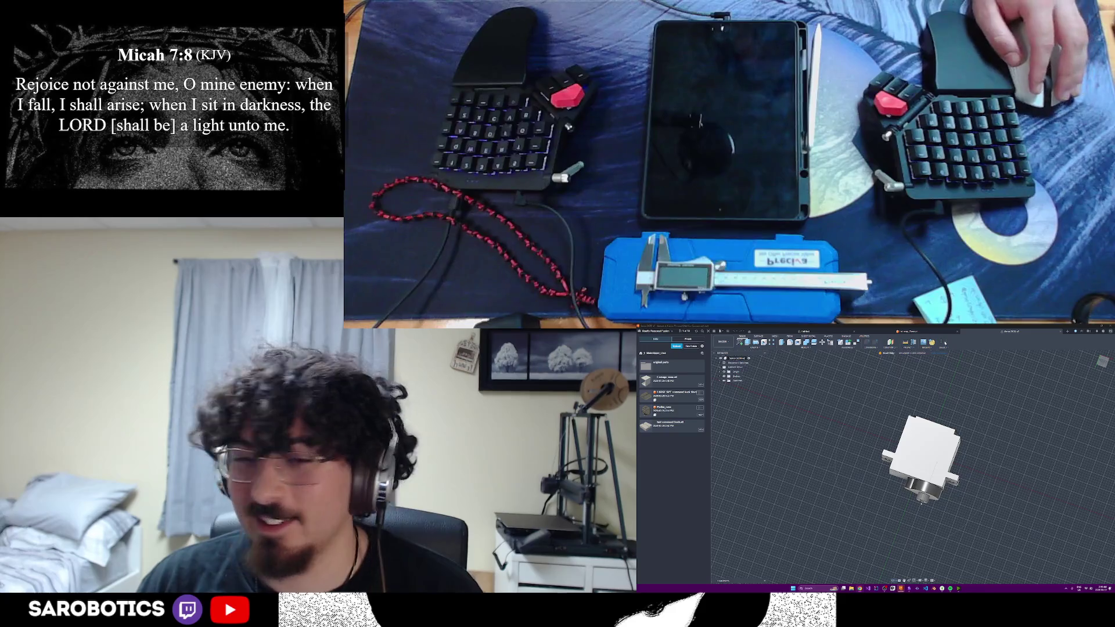
pyautogui.moveTo(922, 457)
pyautogui.keyDown('shift'); pyautogui.mouseDown(button='middle')
pyautogui.moveTo(935, 470)
pyautogui.moveTo(919, 453)
pyautogui.mouseUp(button='middle'); pyautogui.keyUp('shift')
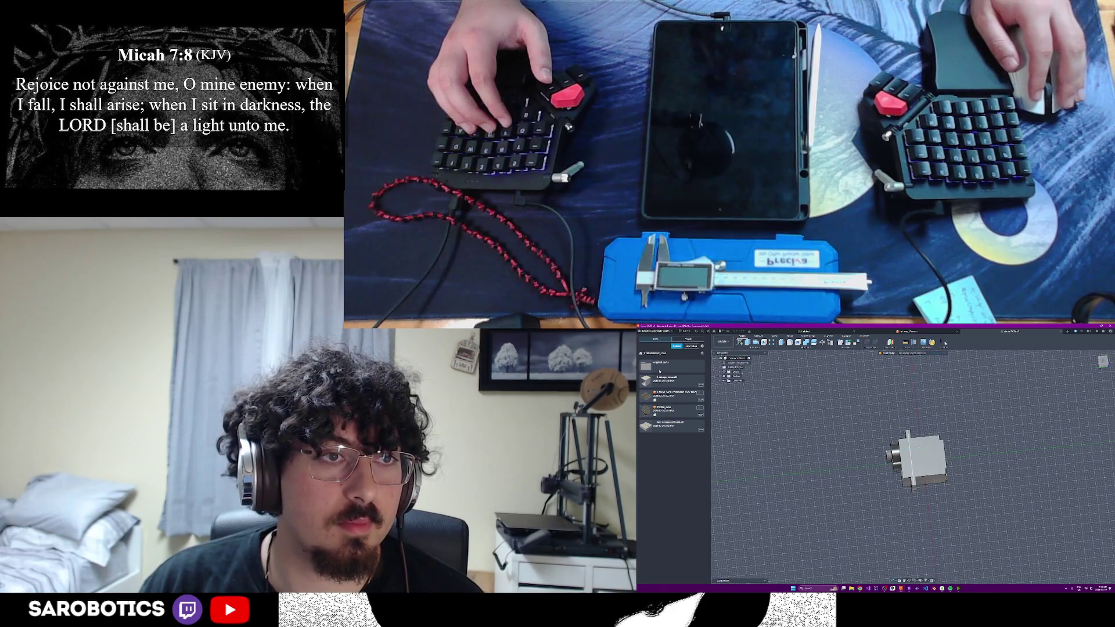
pyautogui.keyDown('shift'); pyautogui.moveTo(919, 452); pyautogui.dragTo(910, 474, button='middle'); pyautogui.keyUp('shift')
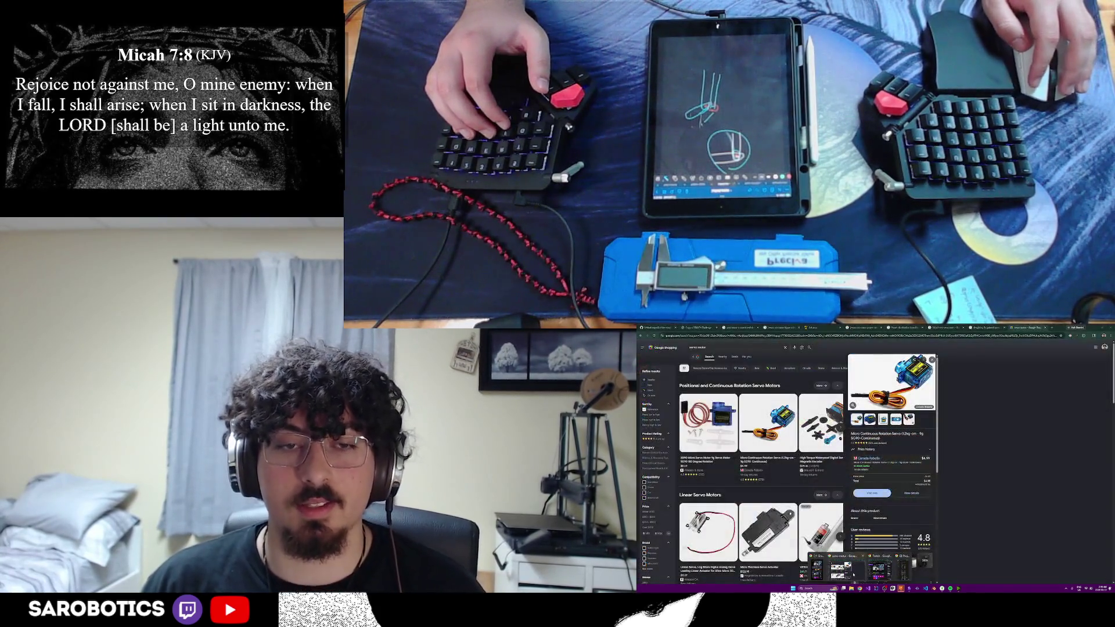
# - Search Google for 'servo motor between 2 arms 3d print' in a new tab and switch to image results
pyautogui.hotkey('ctrl', 't')
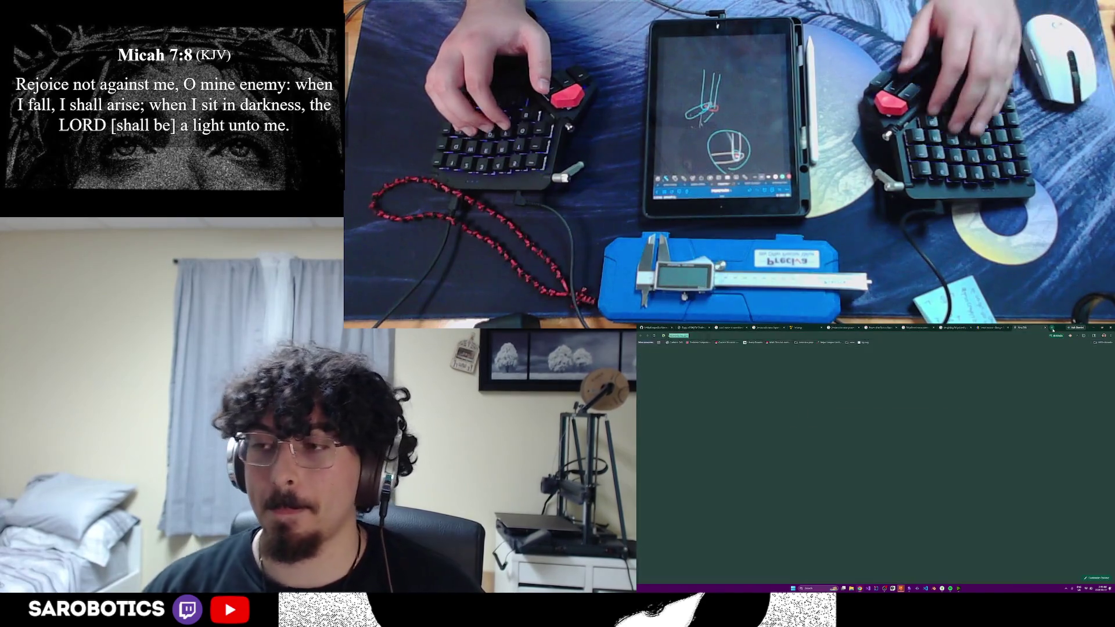
pyautogui.write('servo motor')
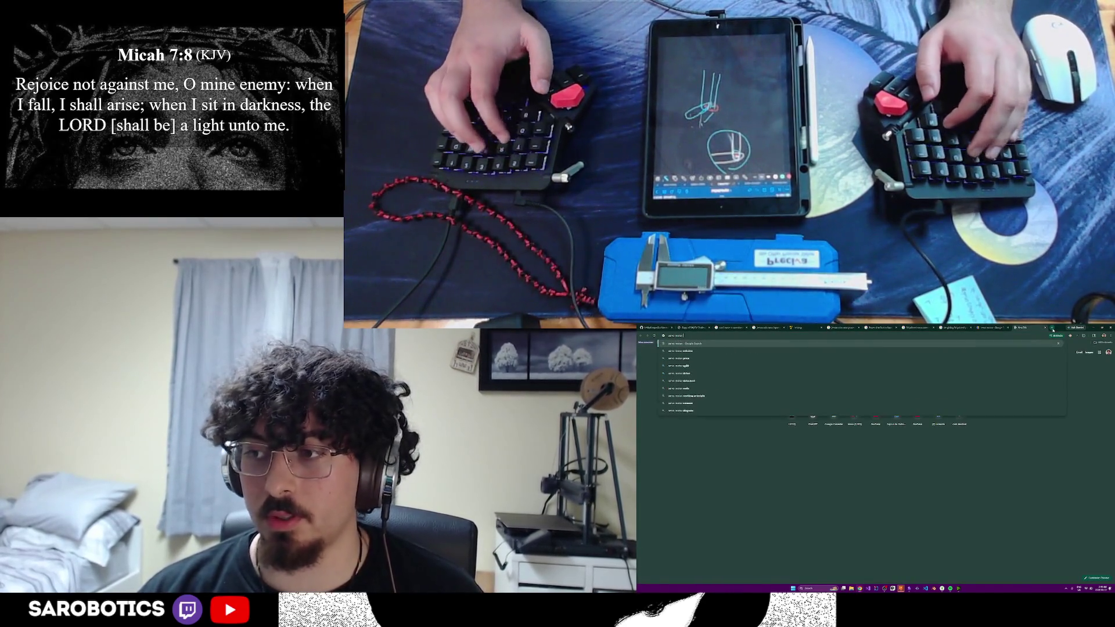
pyautogui.write('differential')
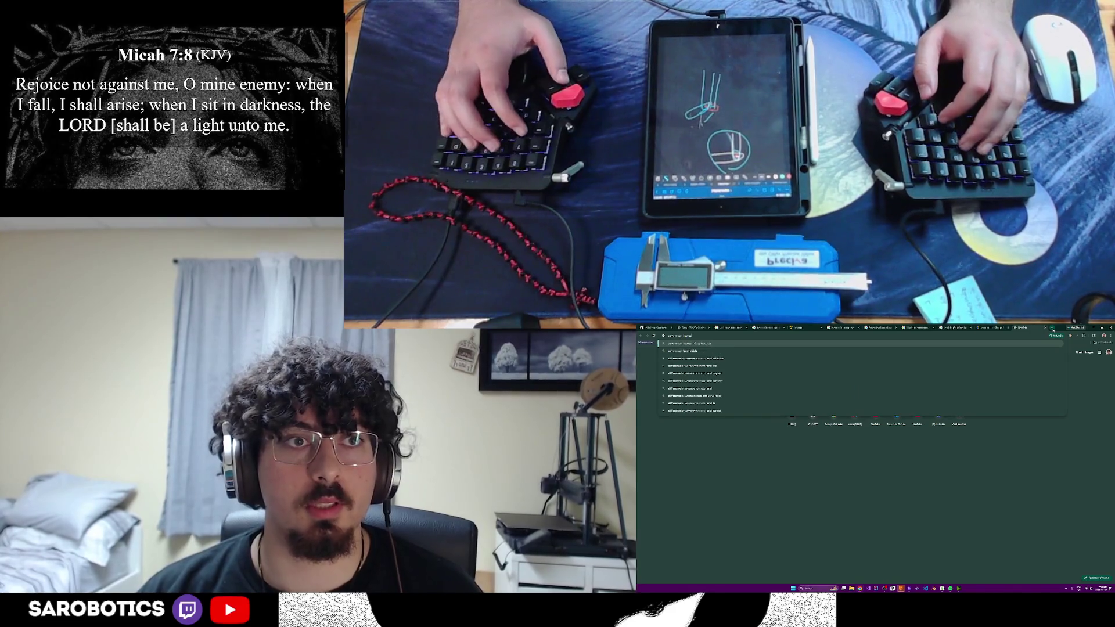
pyautogui.write(' gear 3d print')
pyautogui.press('Return')
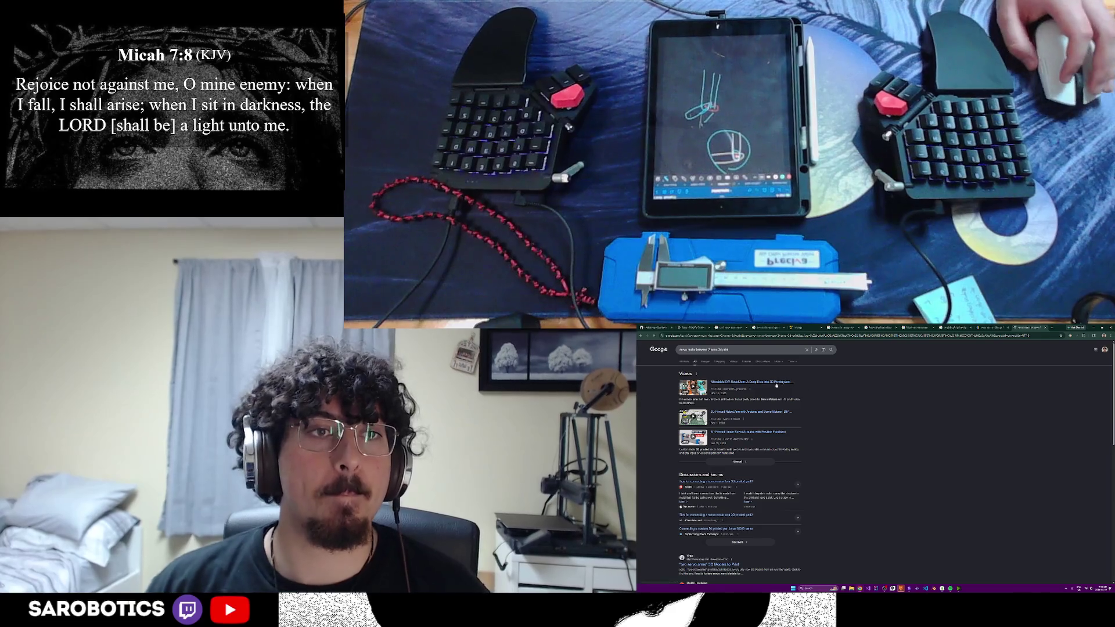
pyautogui.scroll(-2, 754, 433)
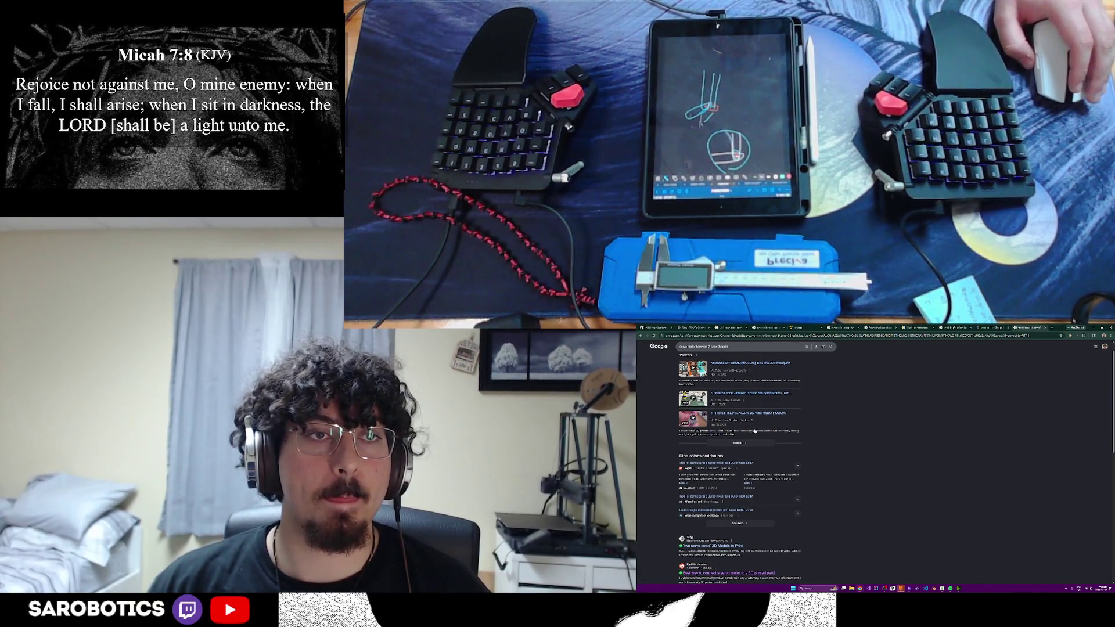
pyautogui.scroll(-2, 754, 431)
pyautogui.scroll(-2, 740, 465)
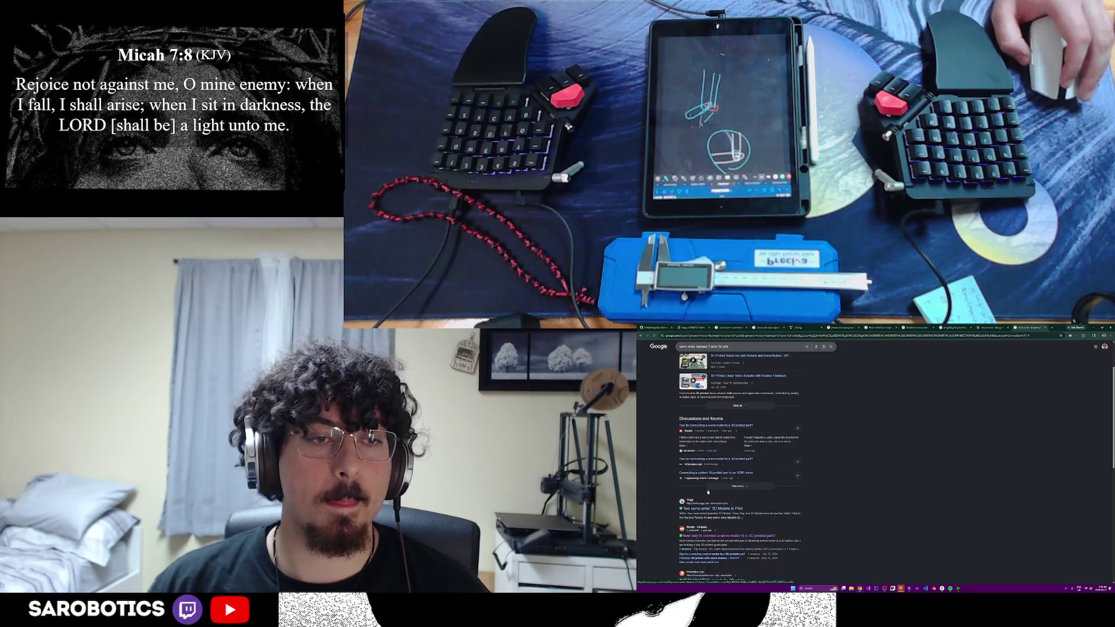
pyautogui.scroll(5, 741, 462)
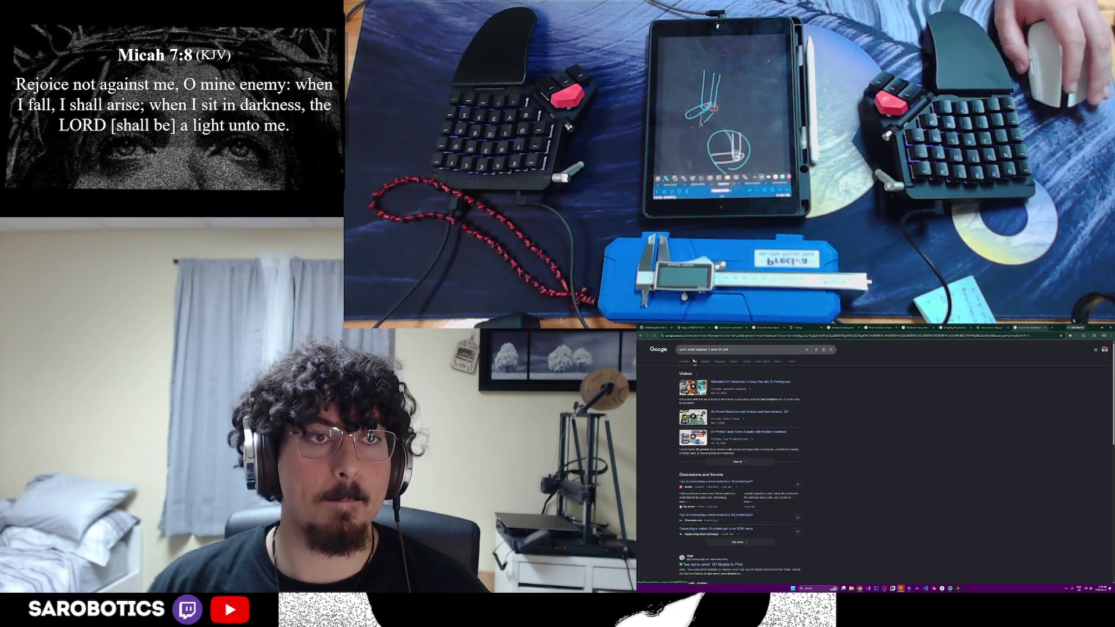
pyautogui.click(704, 362)
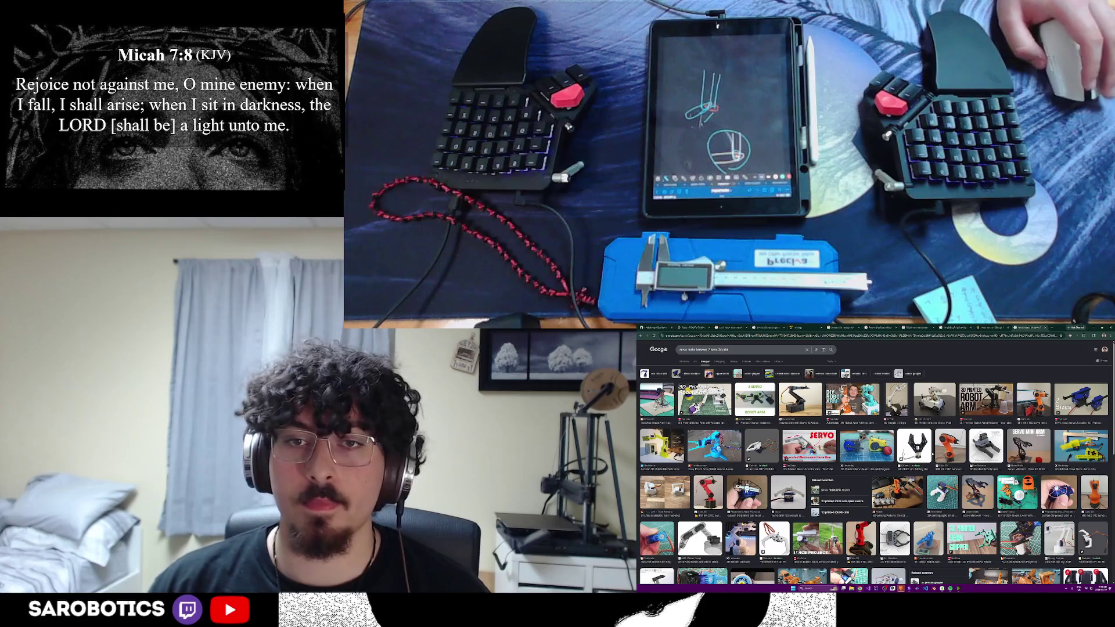
# - Preview the orange MR mk.2 robot arm image and visit its Cults3D model page
pyautogui.click(949, 446)
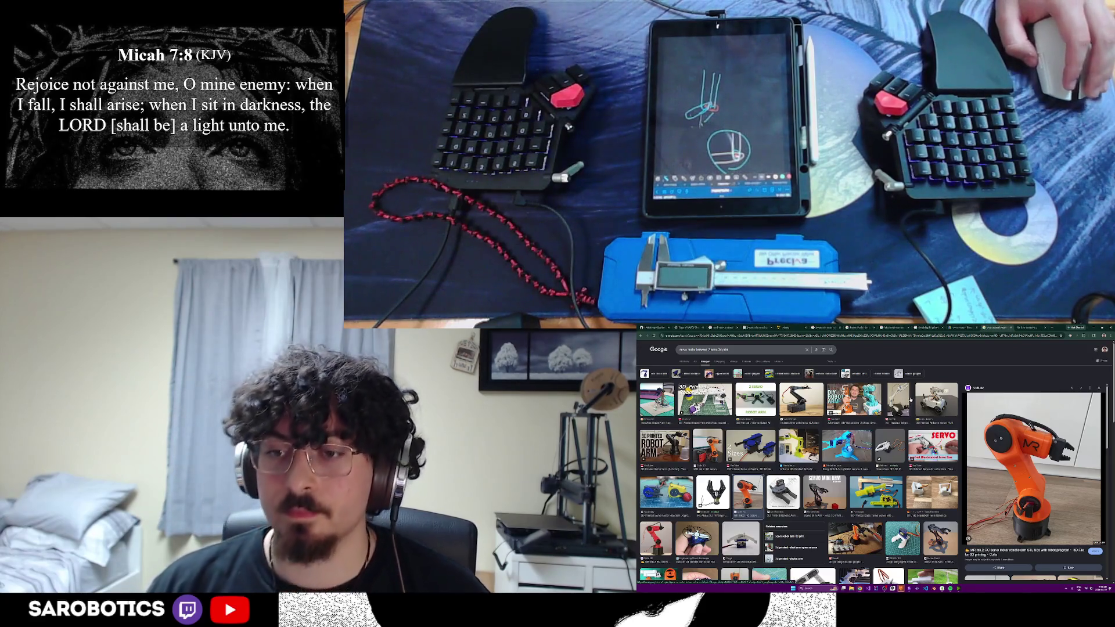
pyautogui.click(990, 384)
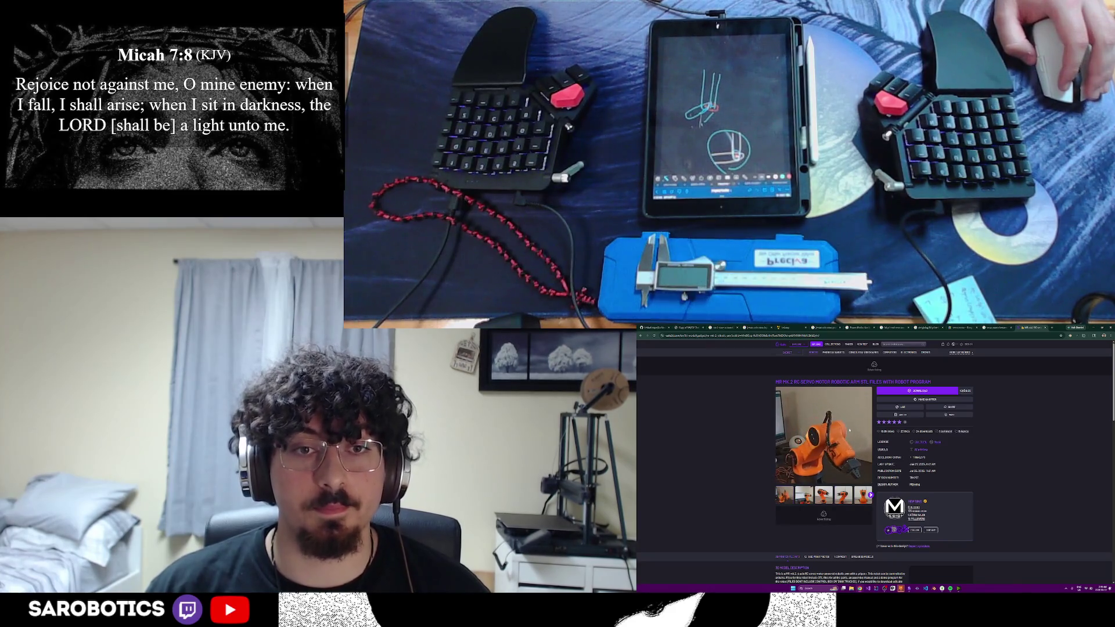
# - Browse the MR mk.2 arm's gallery photos, then bring up the Windows Start menu
pyautogui.click(830, 477)
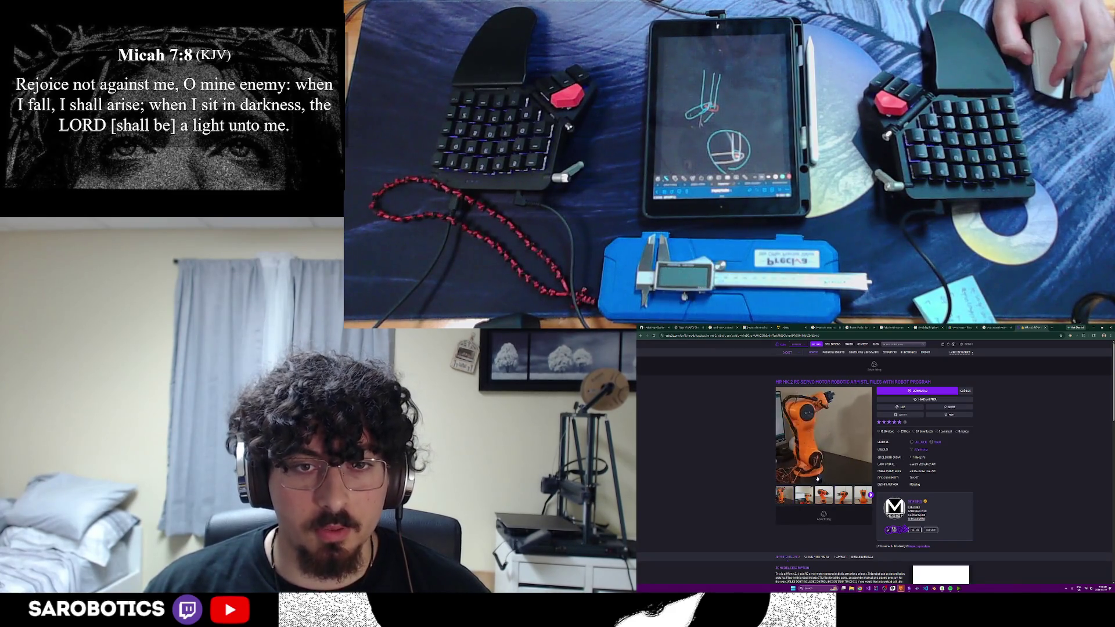
pyautogui.click(818, 477)
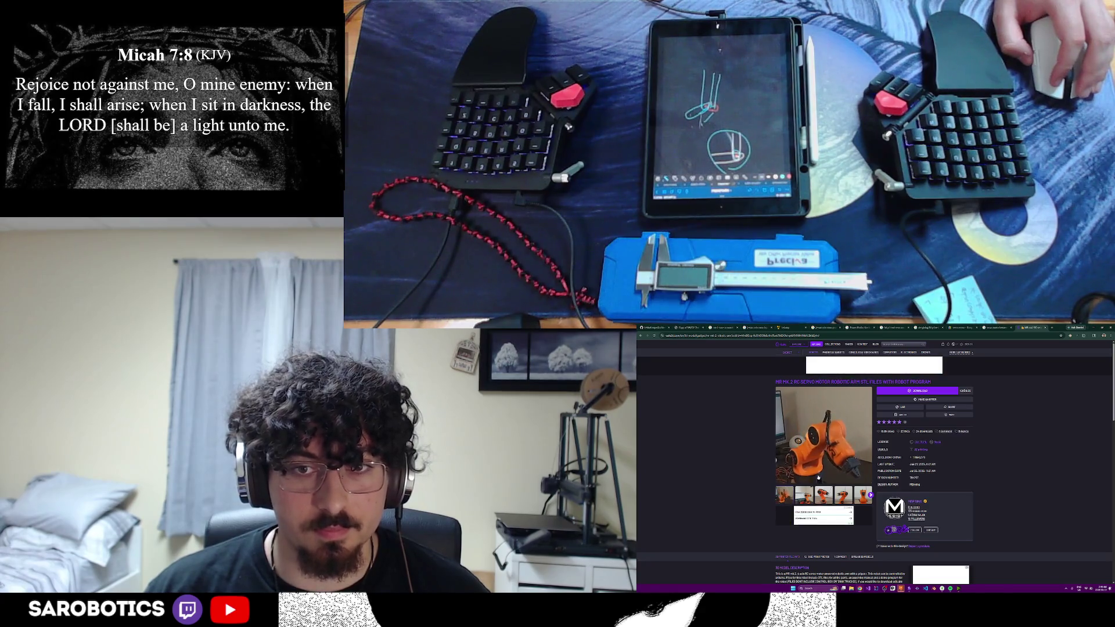
pyautogui.scroll(-3, 819, 477)
pyautogui.scroll(-1, 812, 469)
pyautogui.scroll(-1, 813, 468)
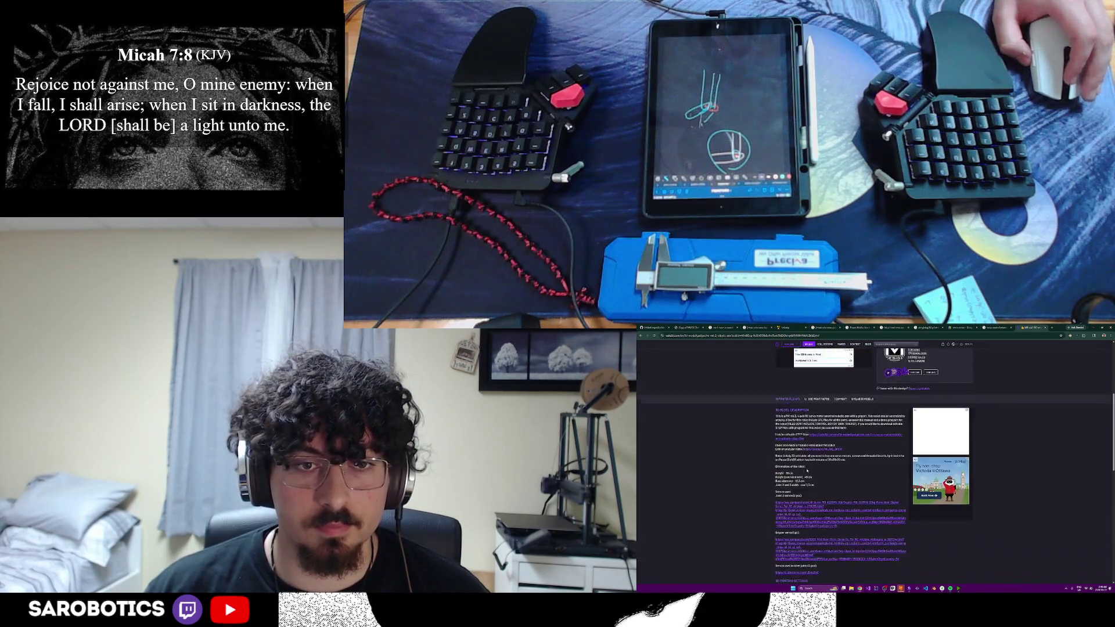
pyautogui.scroll(-1, 810, 467)
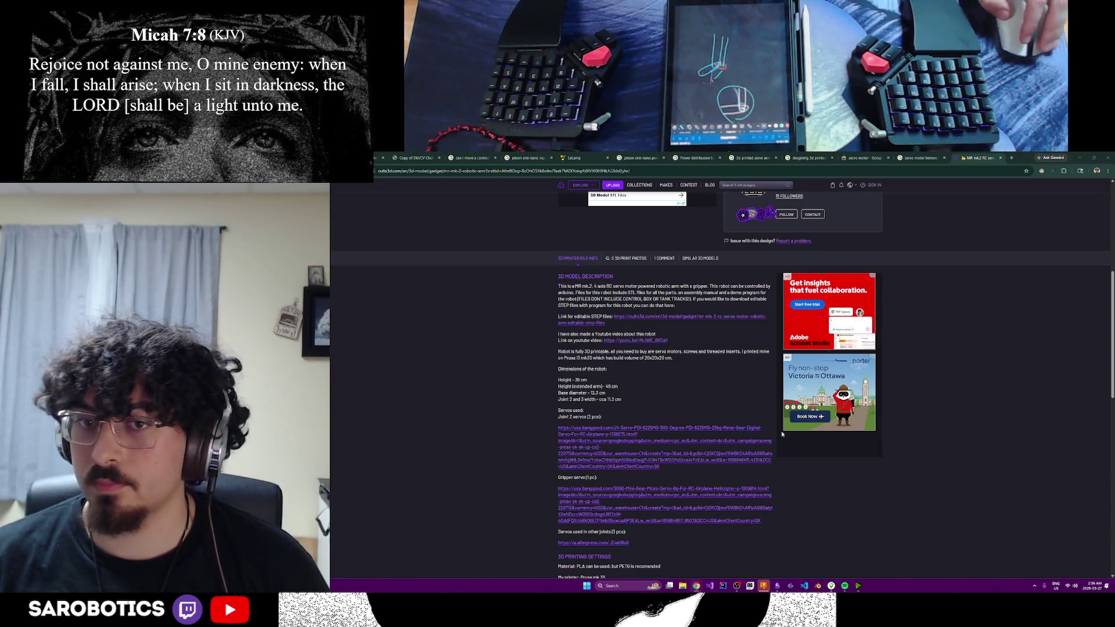
pyautogui.scroll(1, 790, 434)
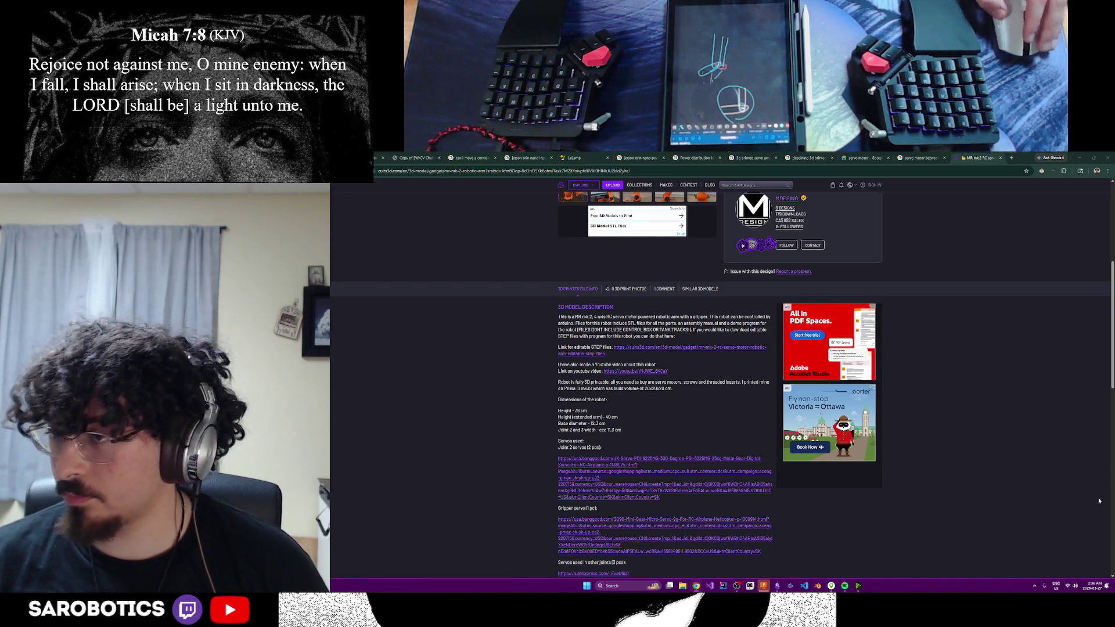
pyautogui.scroll(-1, 808, 483)
pyautogui.scroll(-1, 808, 483)
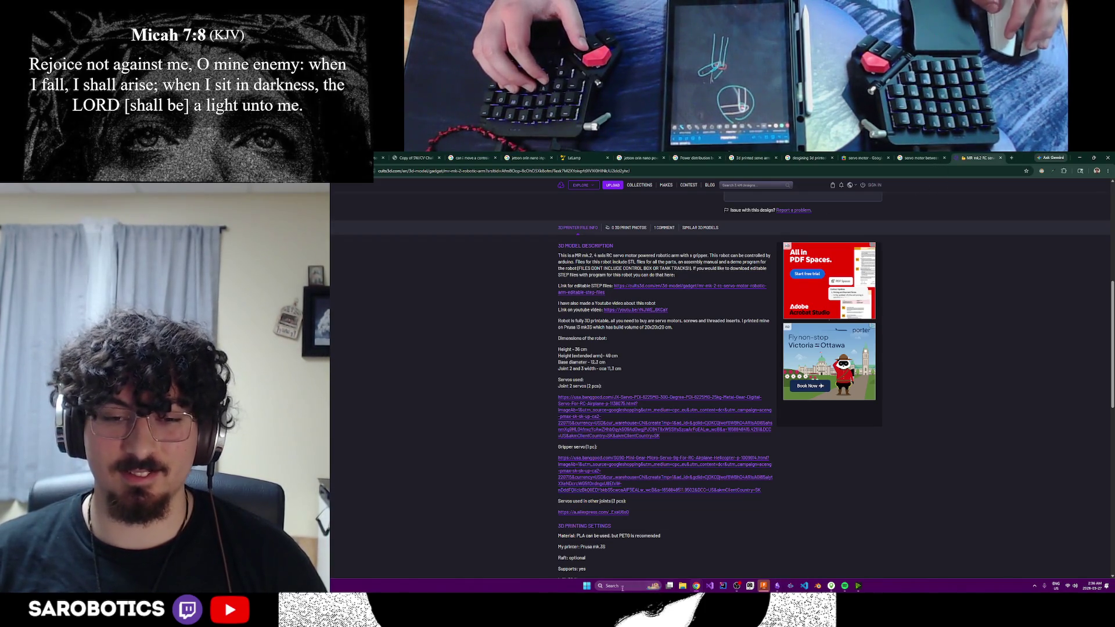
pyautogui.click(587, 585)
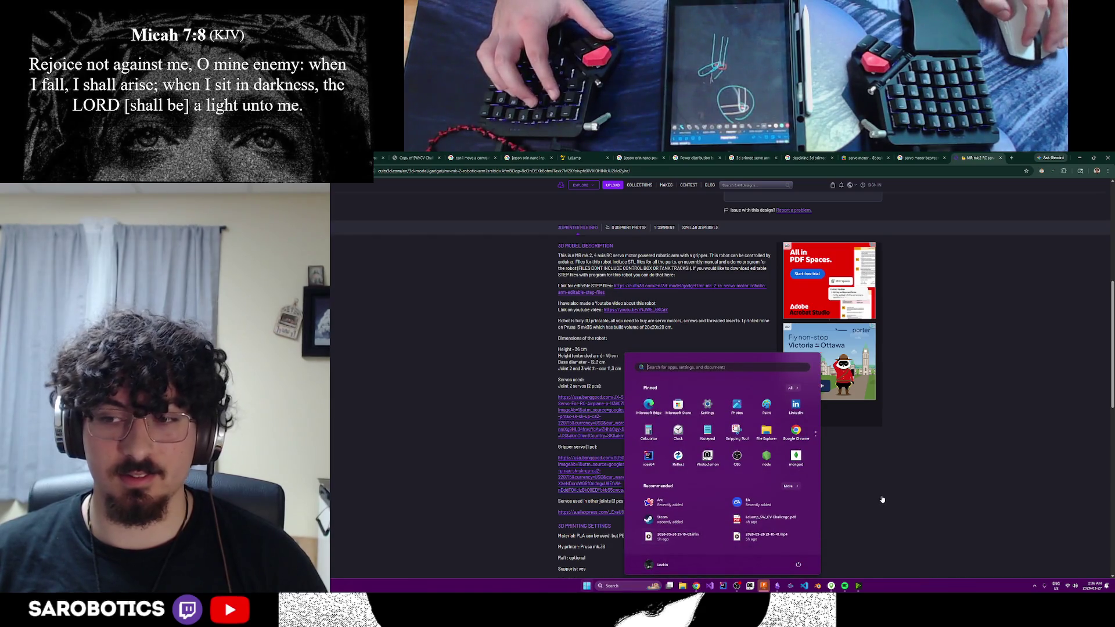
# - Dismiss the Windows Start menu
pyautogui.click(882, 499)
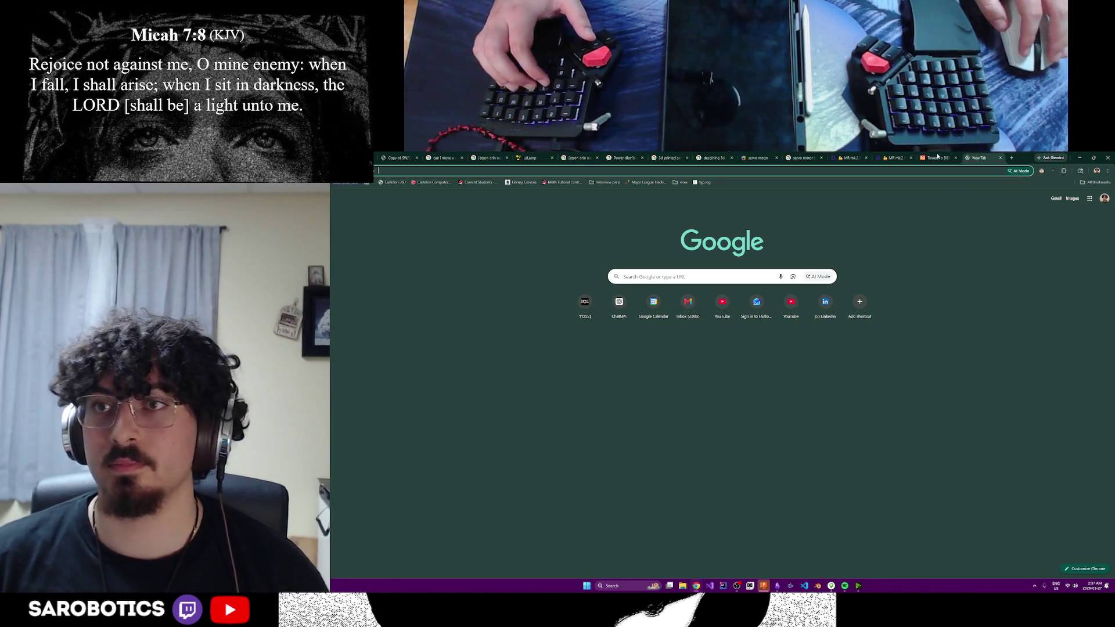
pyautogui.write('saro')
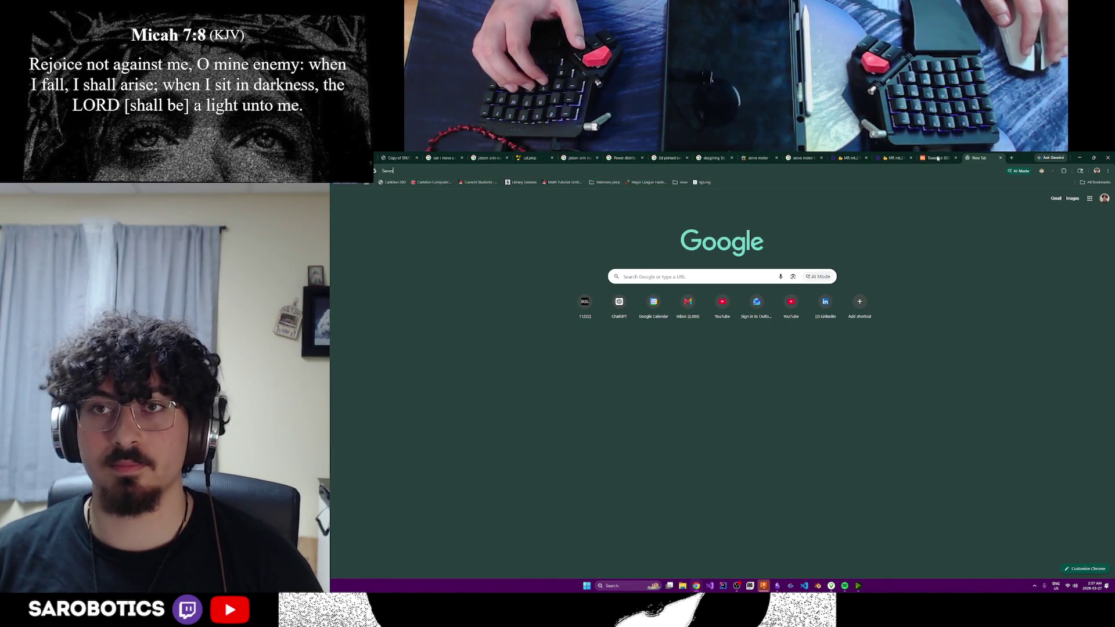
# - View the Banggood SG90 micro servo listing, close it, and bring up recent search suggestions
pyautogui.click(937, 158)
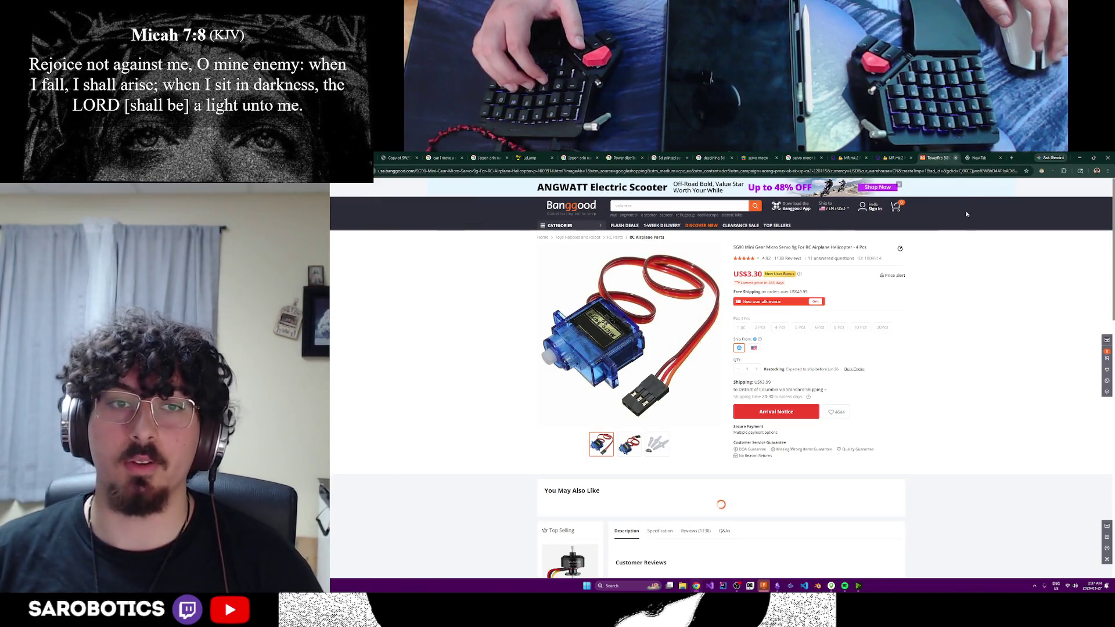
pyautogui.click(956, 158)
pyautogui.click(989, 171)
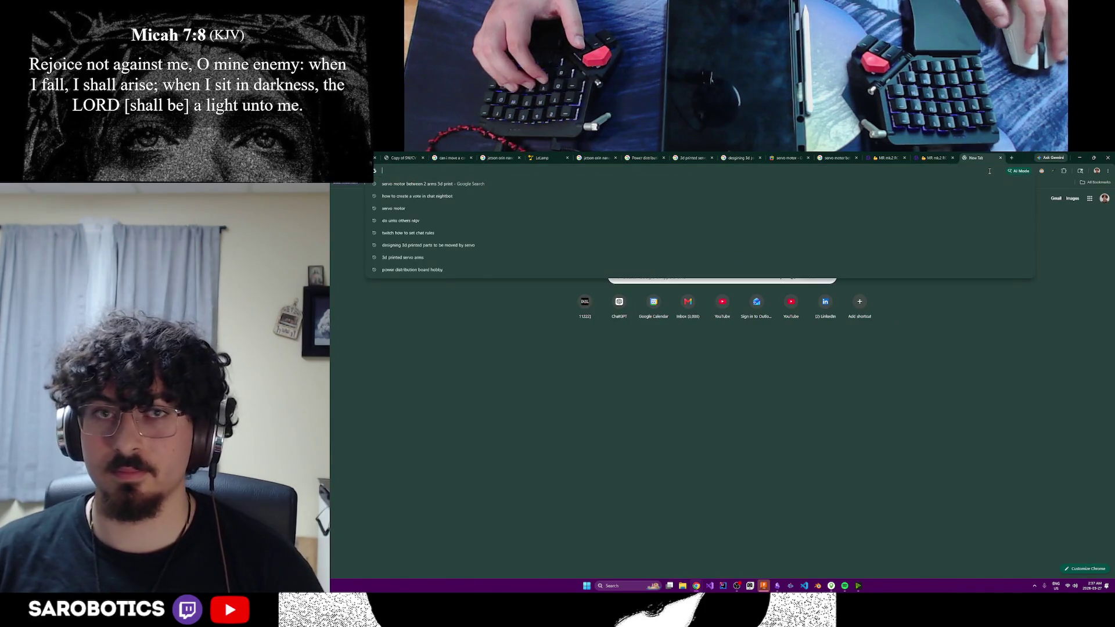
pyautogui.write('gi')
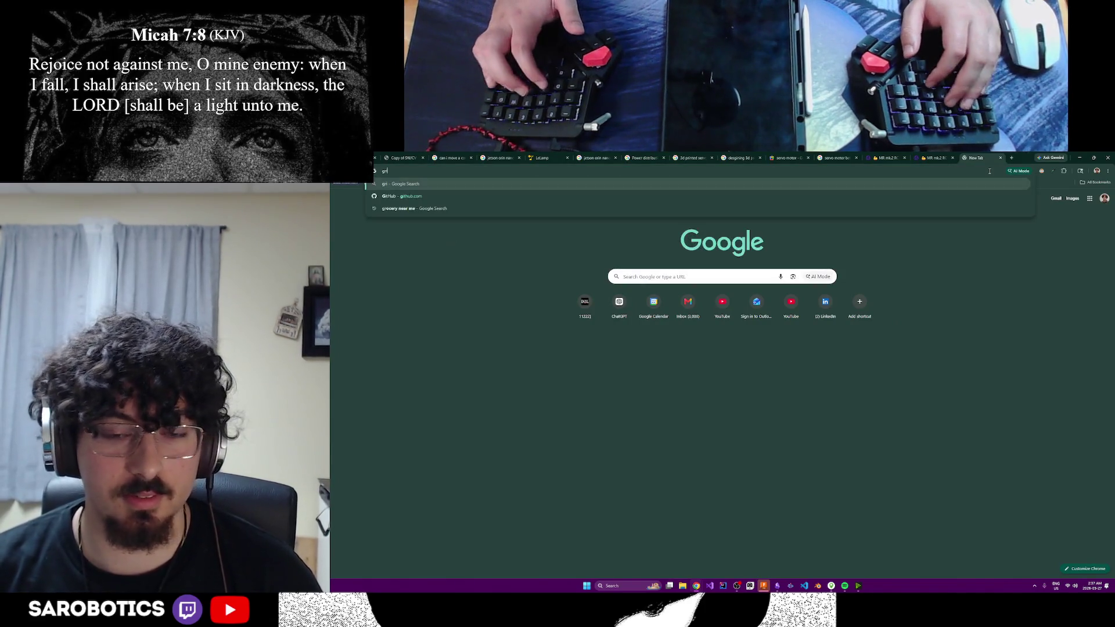
pyautogui.write('pper ser')
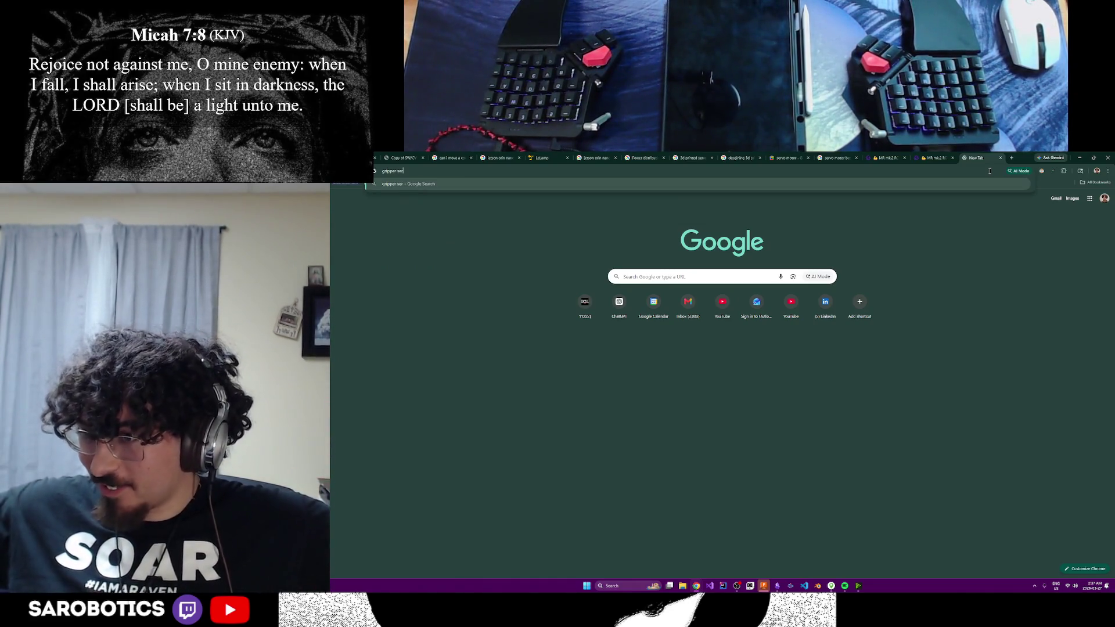
pyautogui.write('vo')
# - Run a Google search for 'gripper servo', then close the results tab
pyautogui.press('Return')
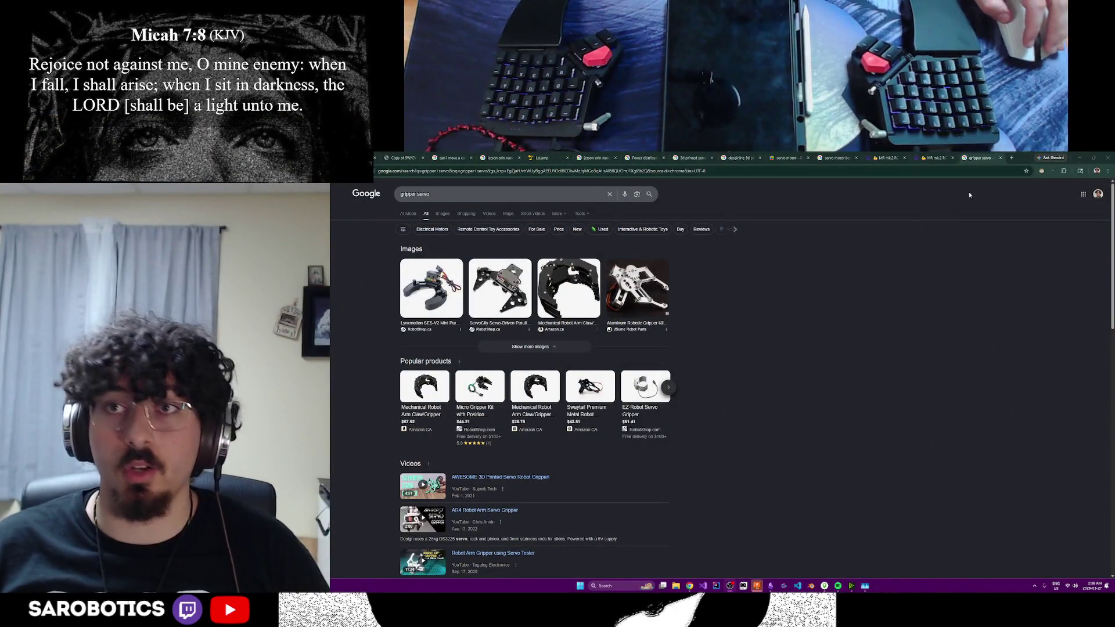
pyautogui.click(1000, 158)
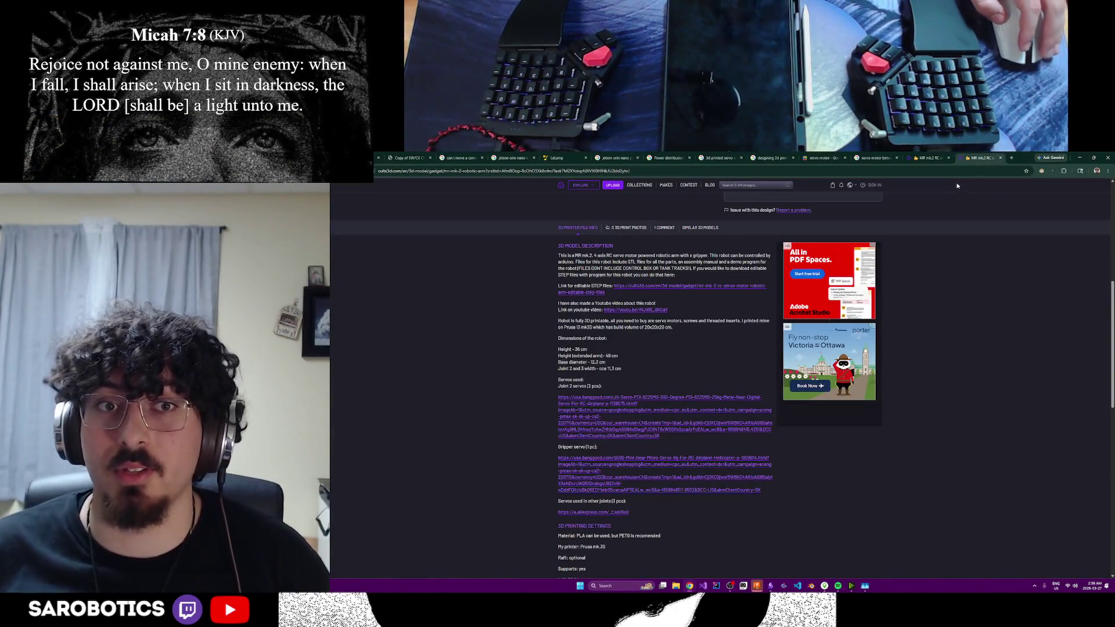
pyautogui.scroll(5, 625, 398)
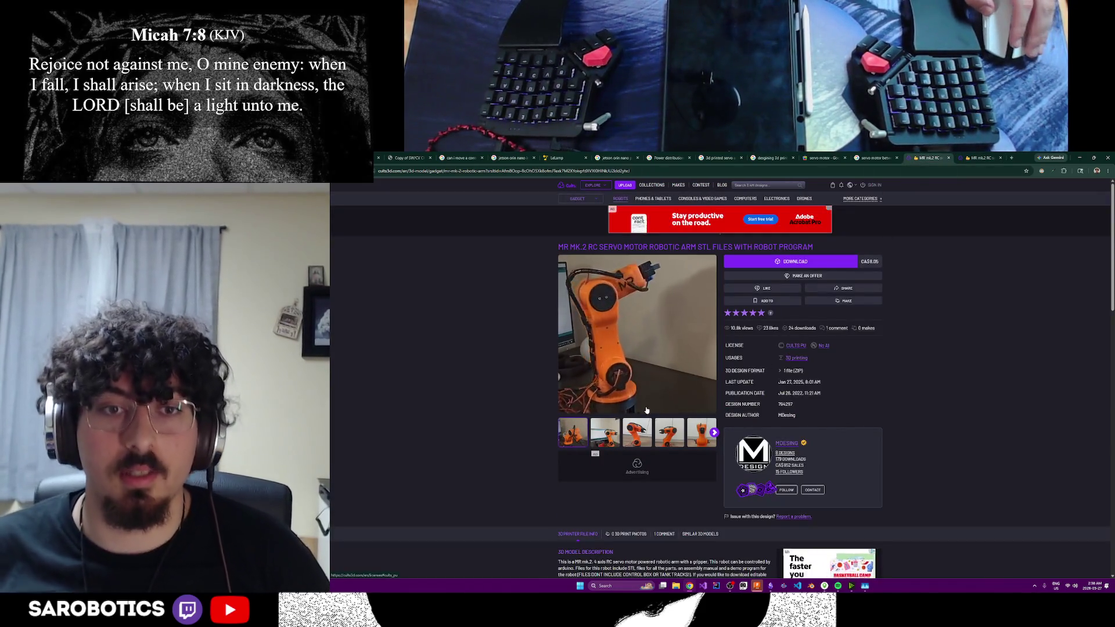
pyautogui.scroll(-3, 625, 397)
pyautogui.scroll(2, 625, 395)
pyautogui.scroll(-2, 632, 397)
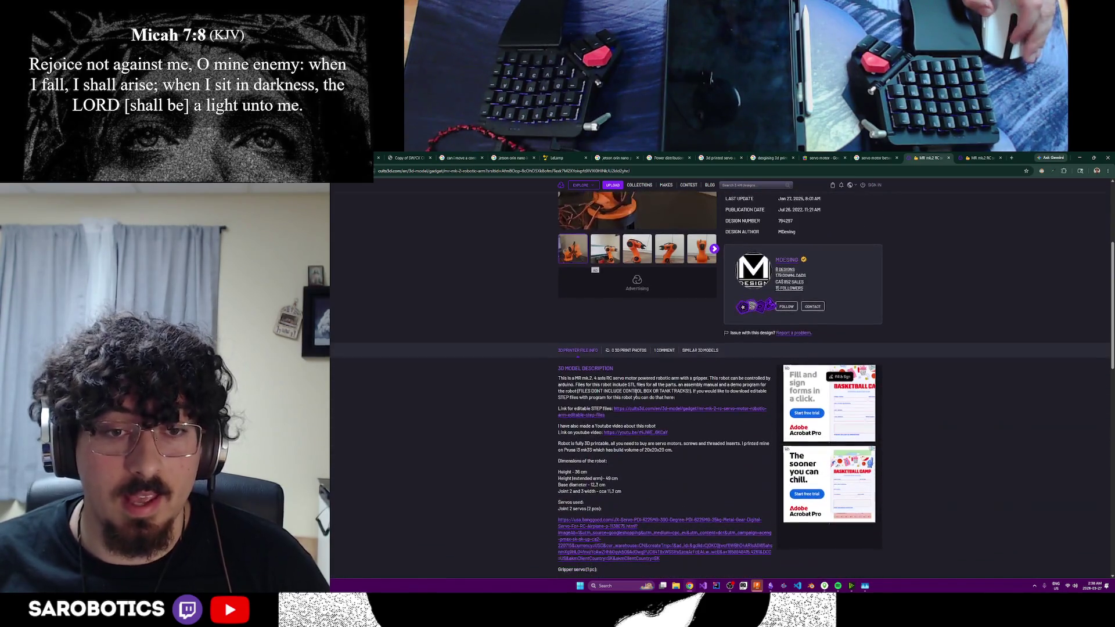
pyautogui.scroll(-1, 633, 503)
pyautogui.scroll(-1, 662, 502)
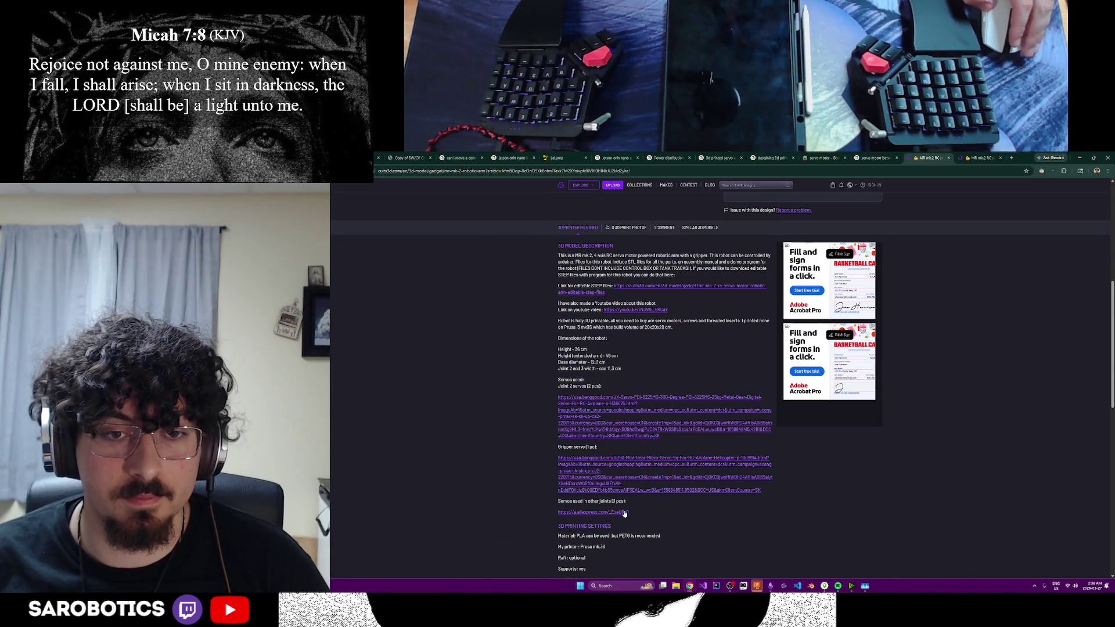
pyautogui.scroll(-1, 645, 508)
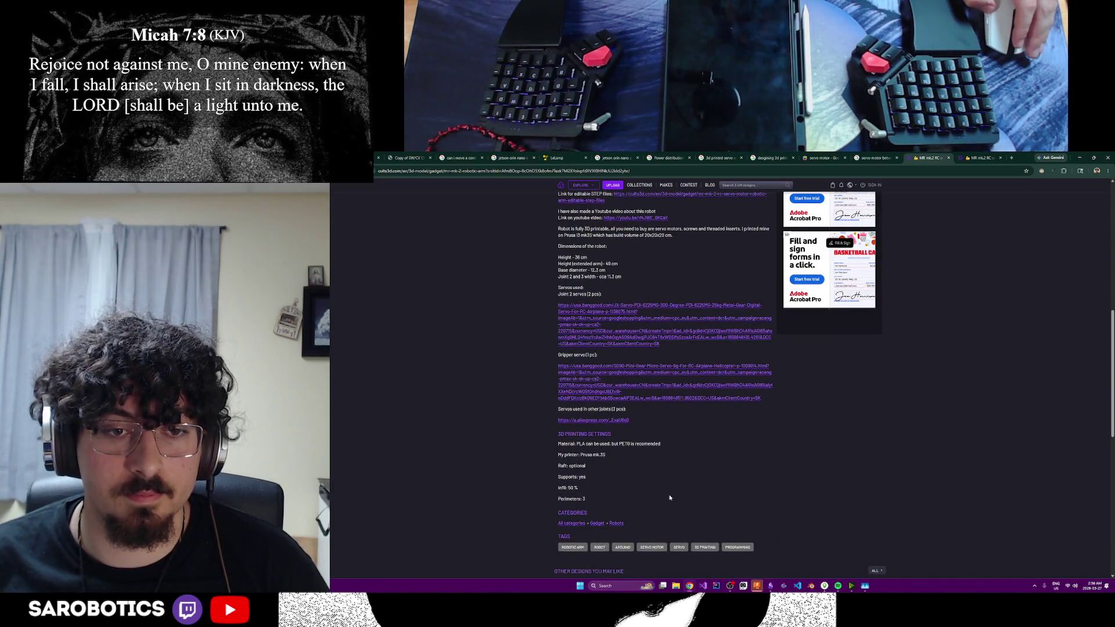
pyautogui.scroll(-1, 669, 498)
pyautogui.scroll(-1, 669, 498)
pyautogui.scroll(5, 921, 394)
pyautogui.scroll(4, 921, 395)
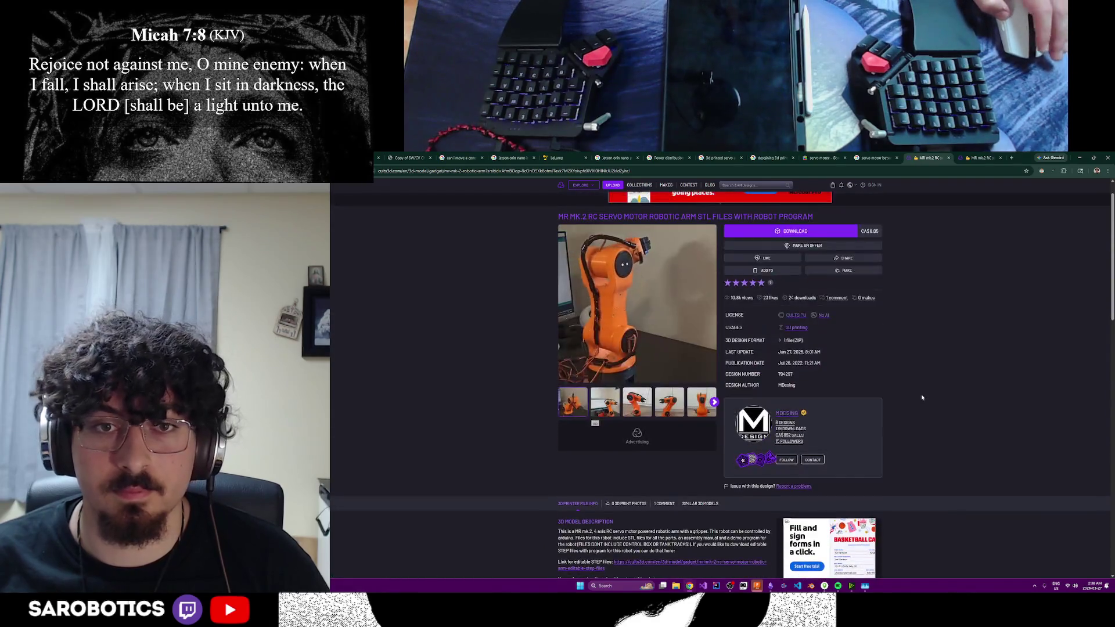
pyautogui.scroll(1, 922, 397)
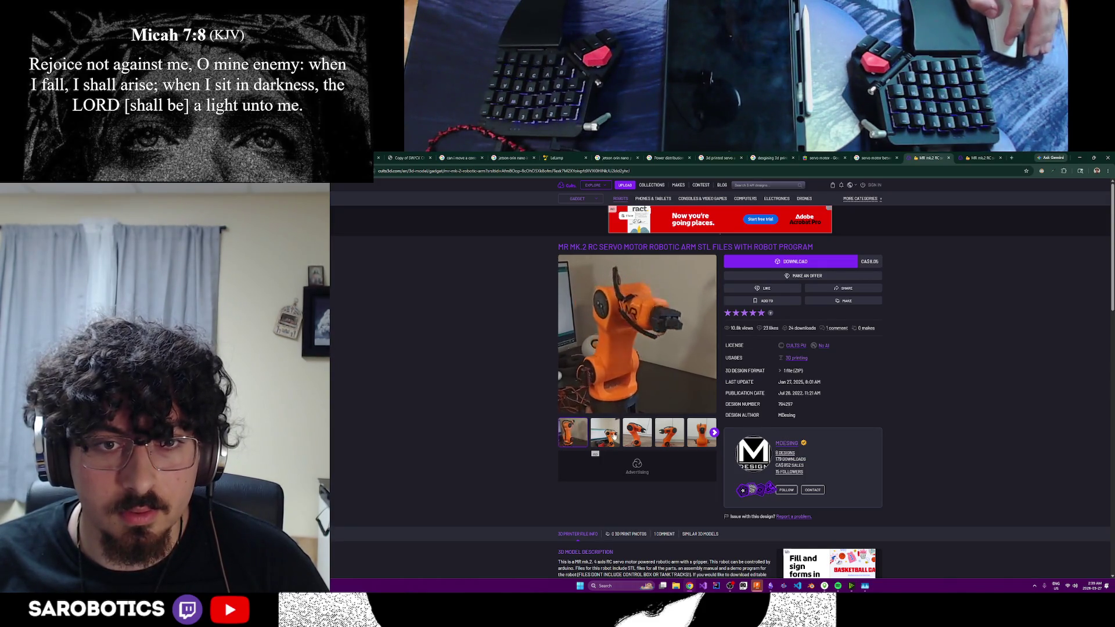
# - Cycle through the MR mk.2 arm's gallery photos to a gripper close-up
pyautogui.click(651, 438)
pyautogui.click(680, 436)
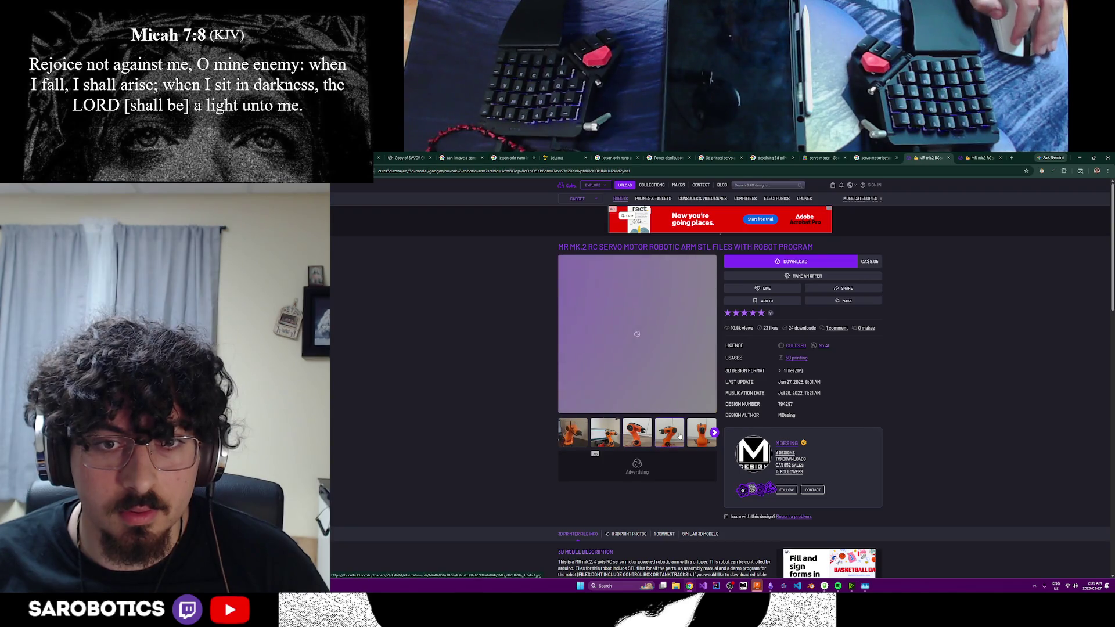
pyautogui.click(639, 436)
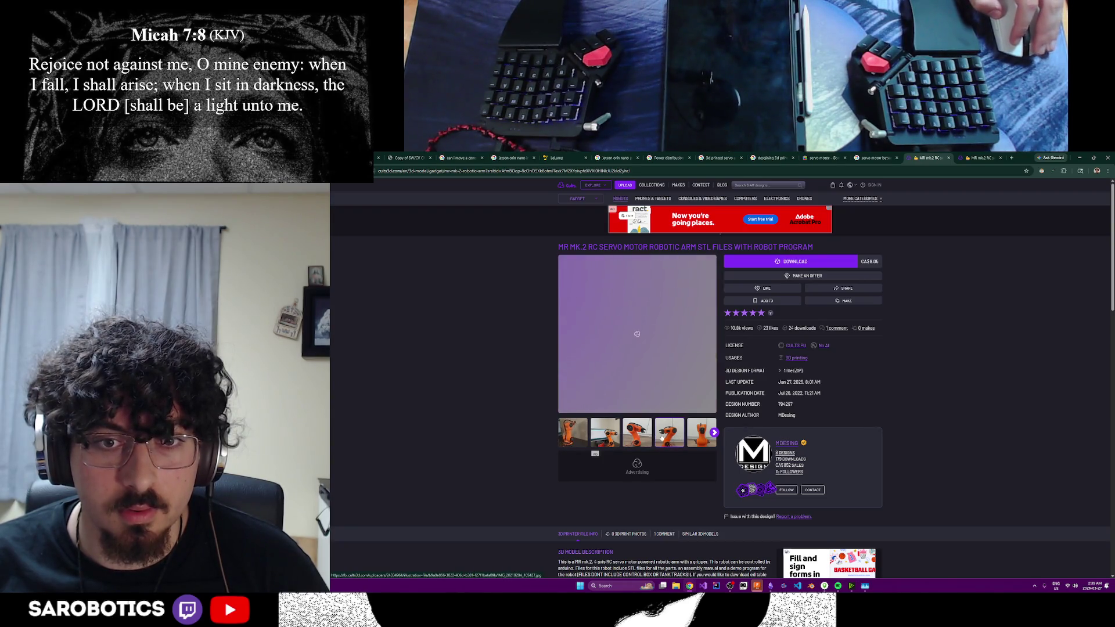
pyautogui.click(712, 435)
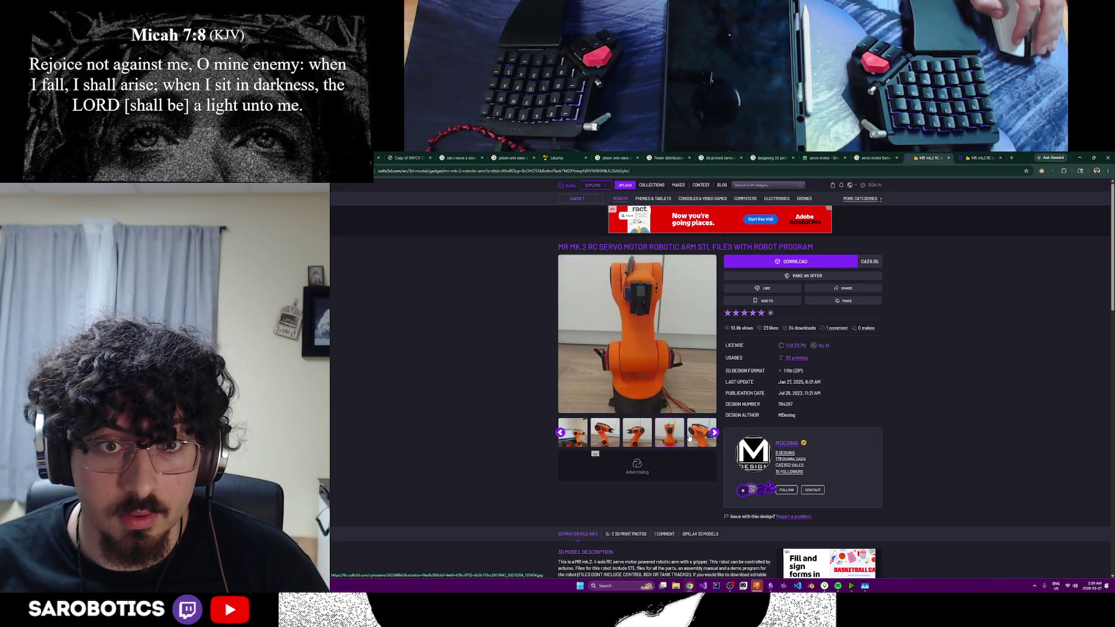
pyautogui.click(689, 438)
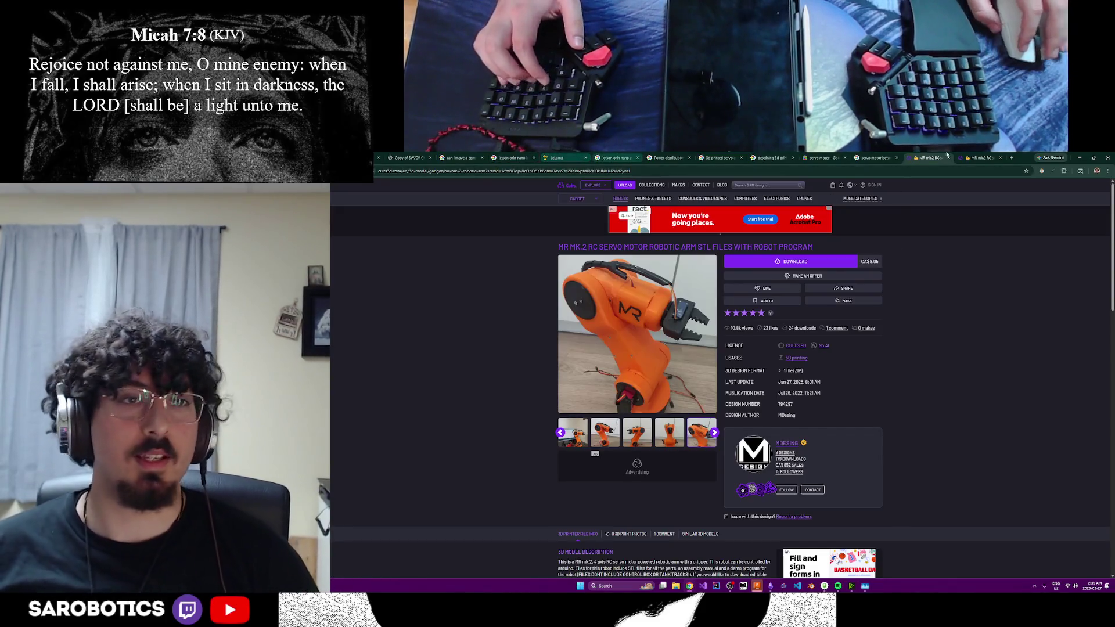
# - Ask ChatGPT when two servos are needed to drive one joint, then return to the MR mk.2 page
pyautogui.click(1008, 157)
pyautogui.write('chatgpt.com')
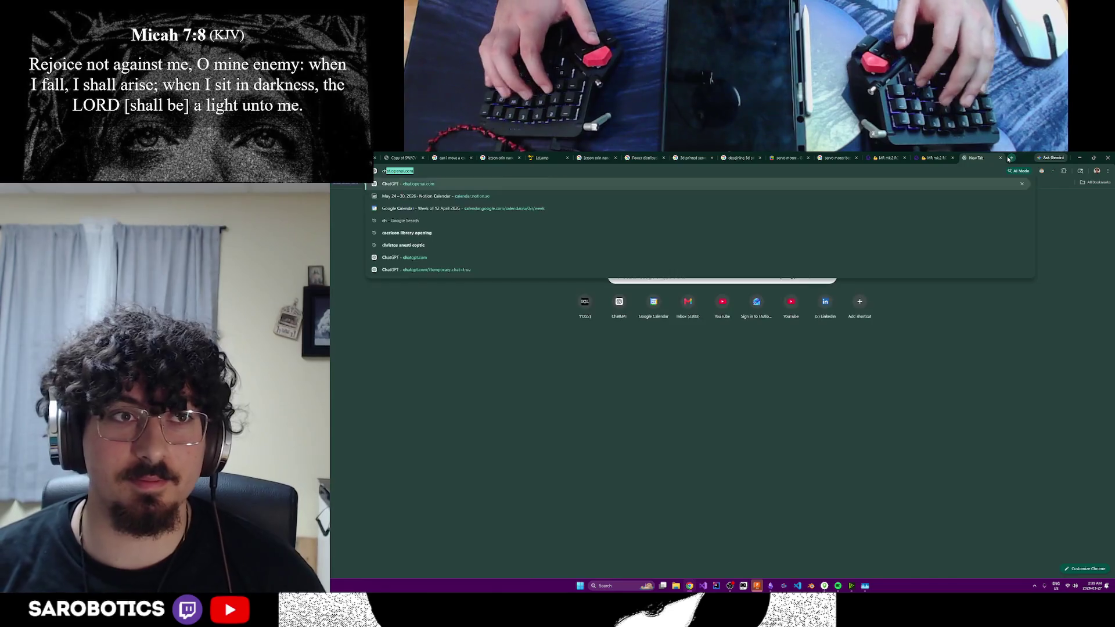
pyautogui.press('Return')
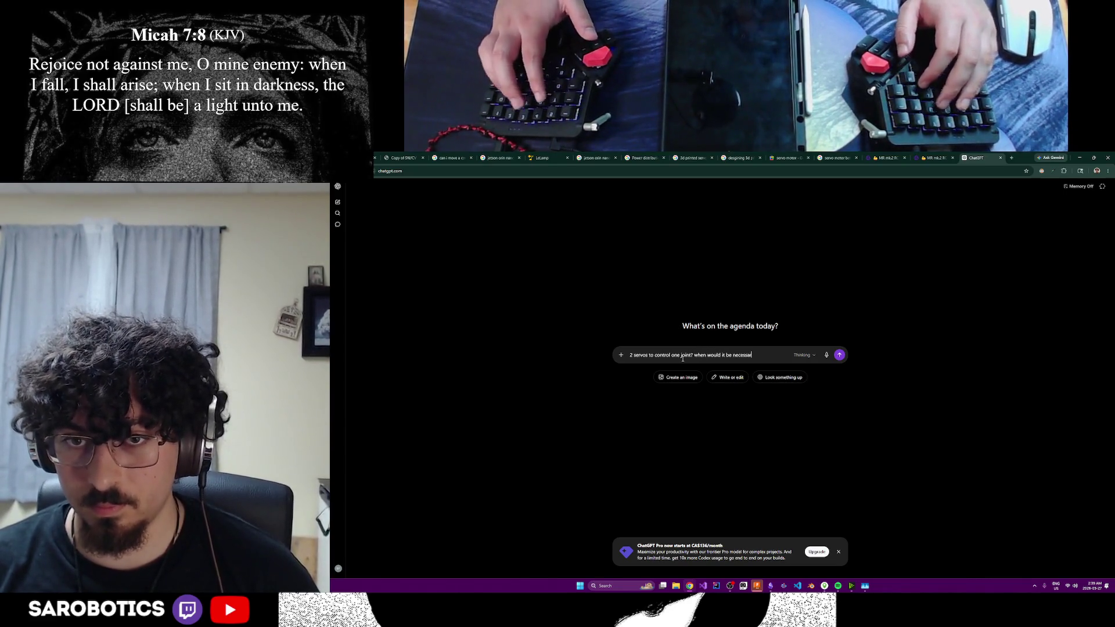
pyautogui.press('Return')
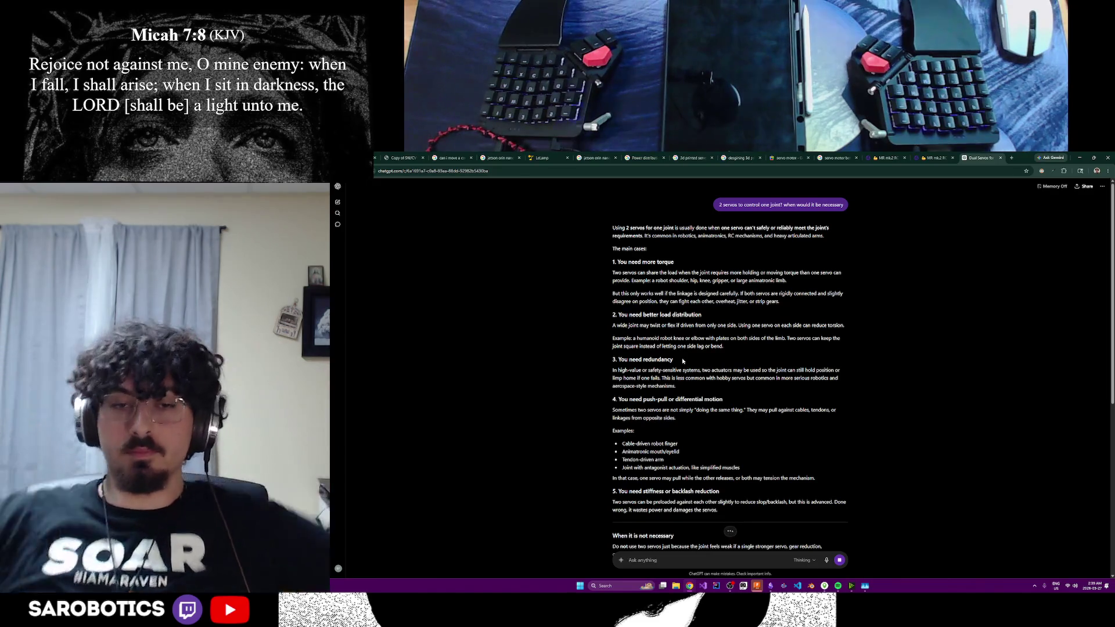
pyautogui.scroll(-1, 708, 352)
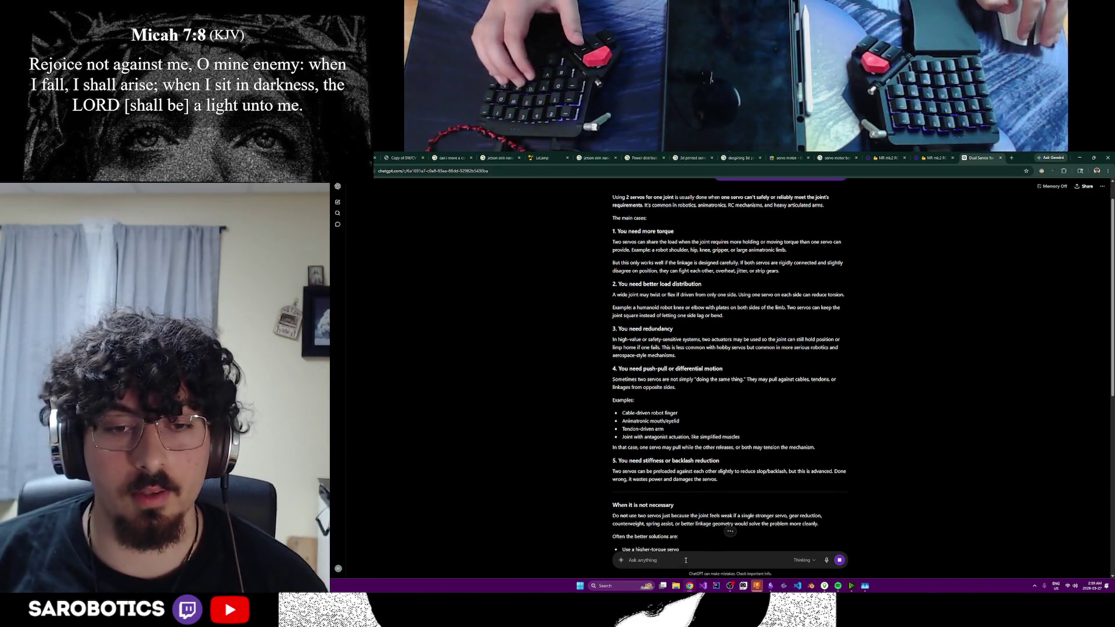
pyautogui.click(884, 158)
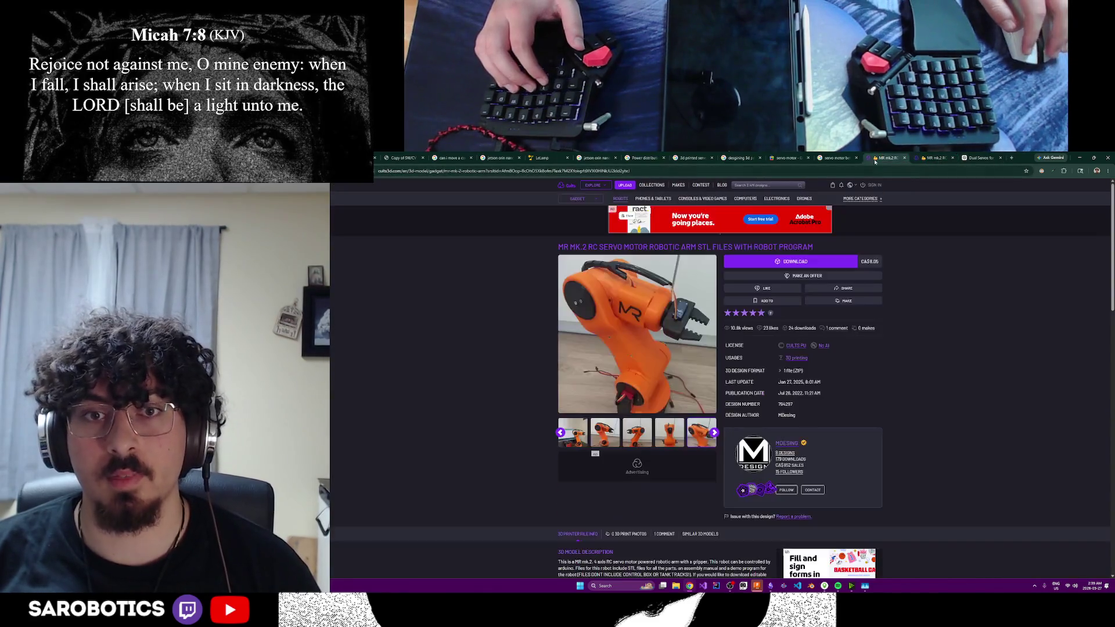
pyautogui.scroll(-3, 630, 396)
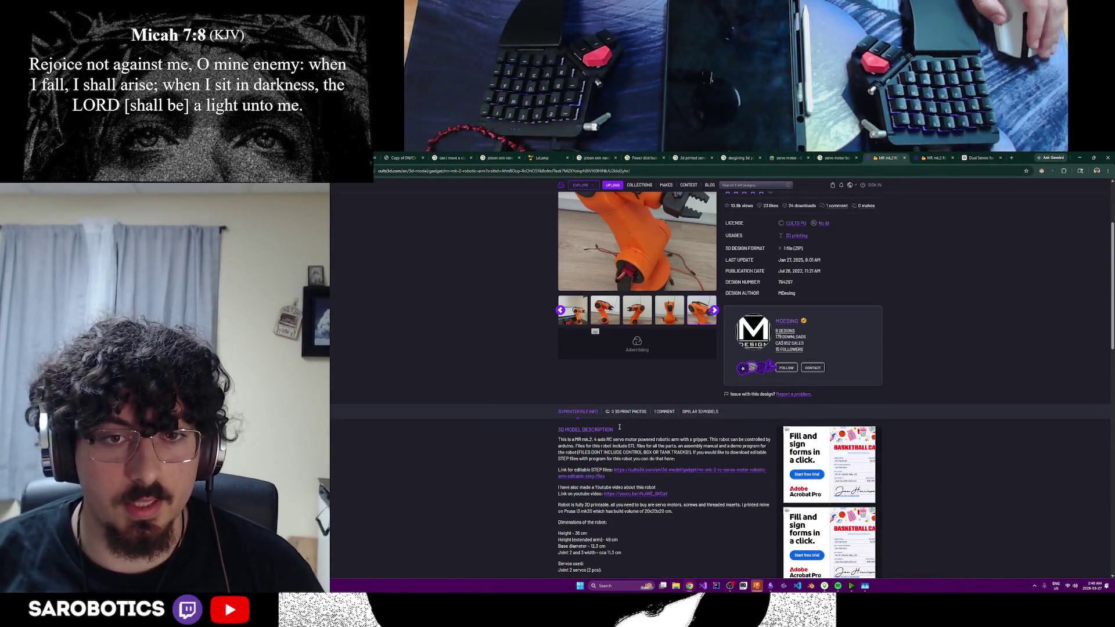
pyautogui.scroll(-3, 634, 417)
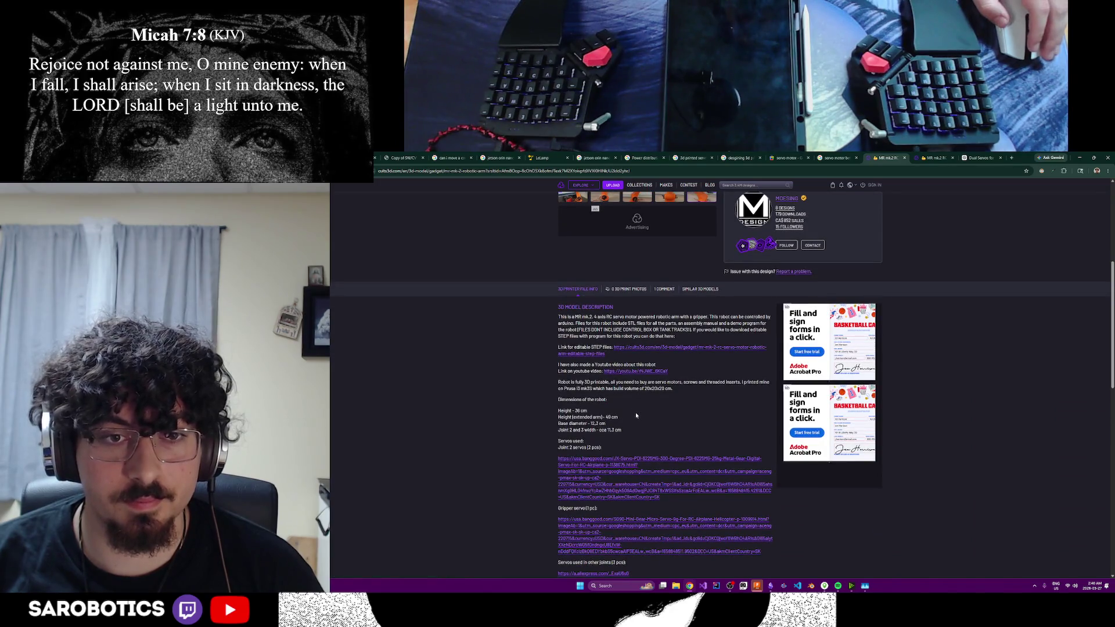
pyautogui.scroll(-4, 635, 413)
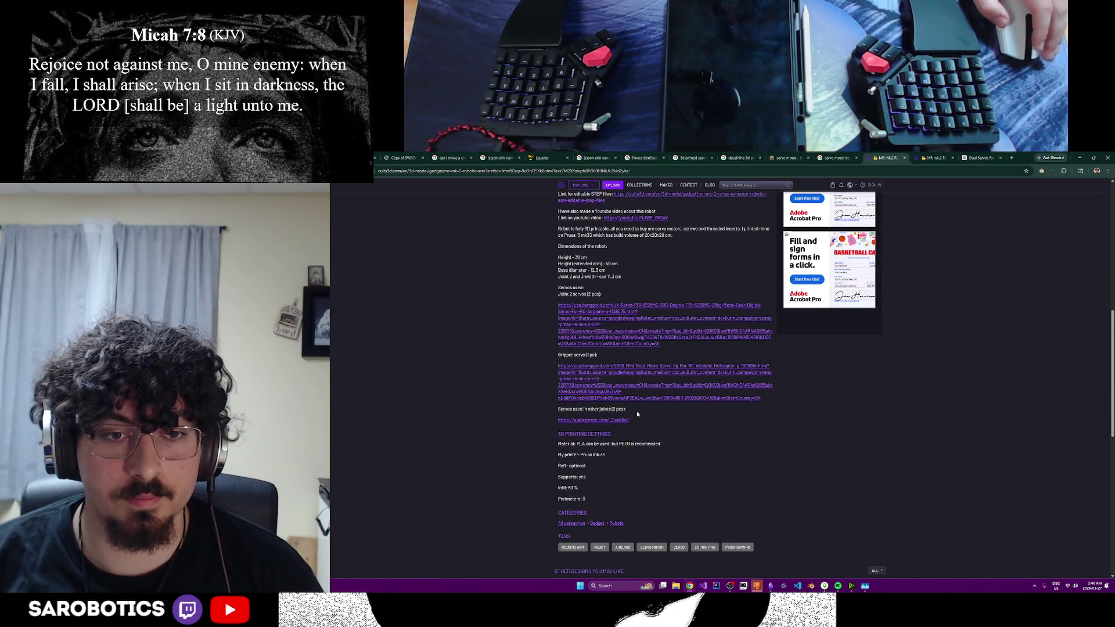
pyautogui.scroll(1, 640, 414)
pyautogui.scroll(10, 753, 444)
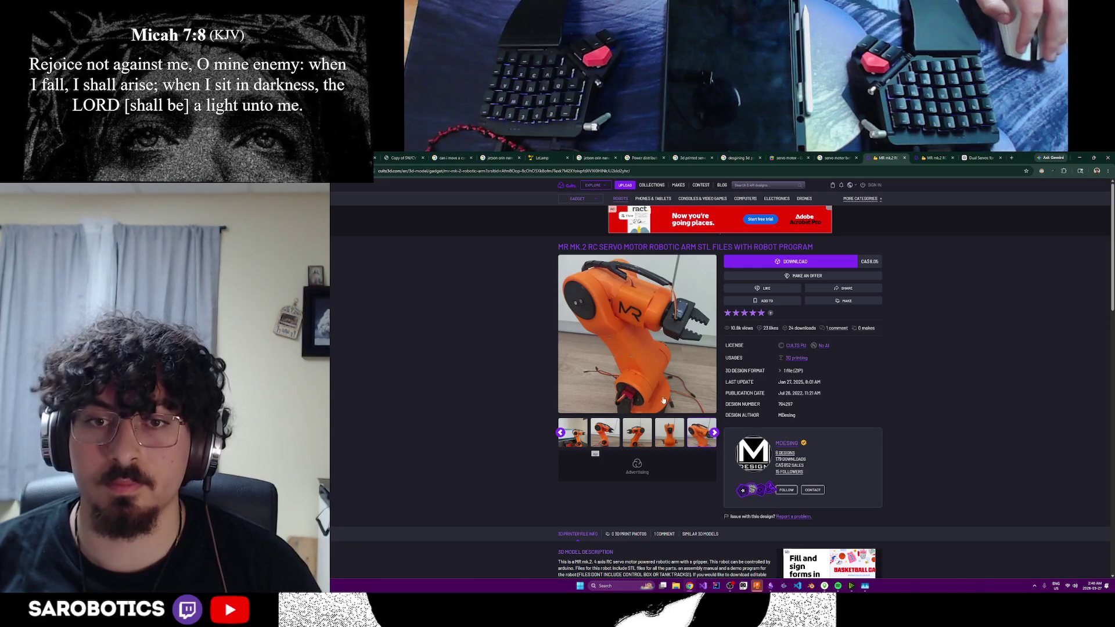
# - Advance the MR mk.2 gallery to its YouTube demo video and load it
pyautogui.click(715, 433)
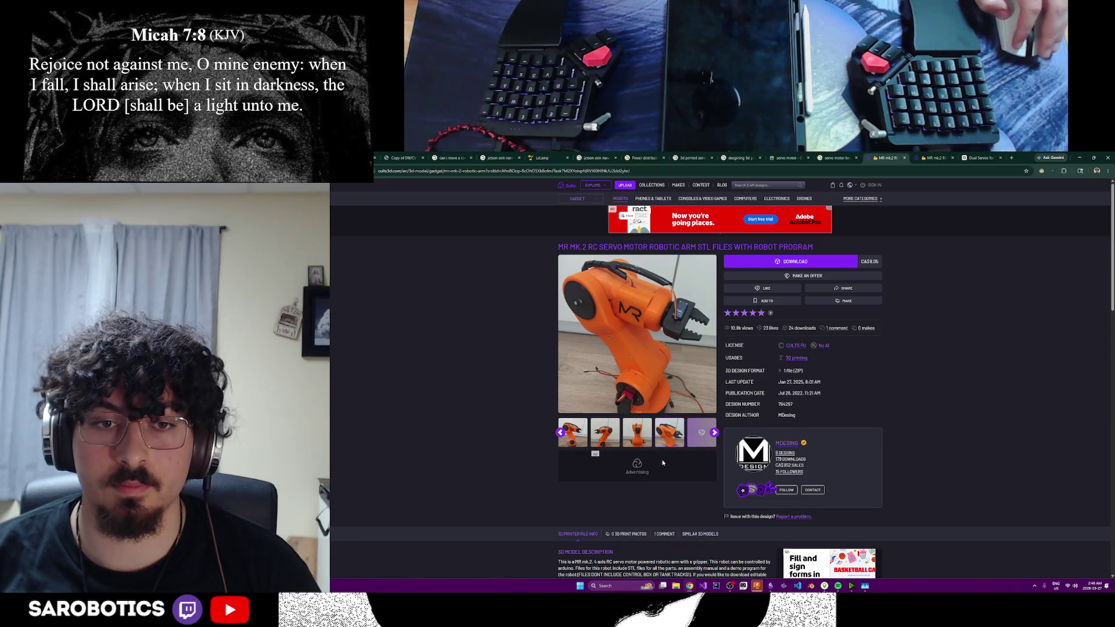
pyautogui.scroll(-3, 664, 460)
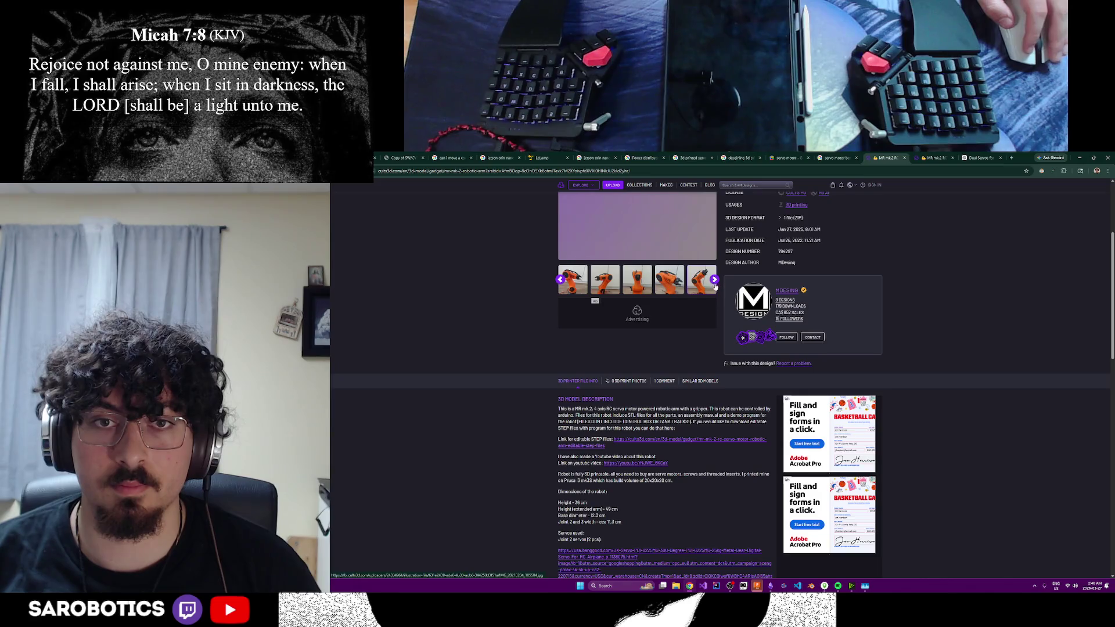
pyautogui.scroll(3, 674, 422)
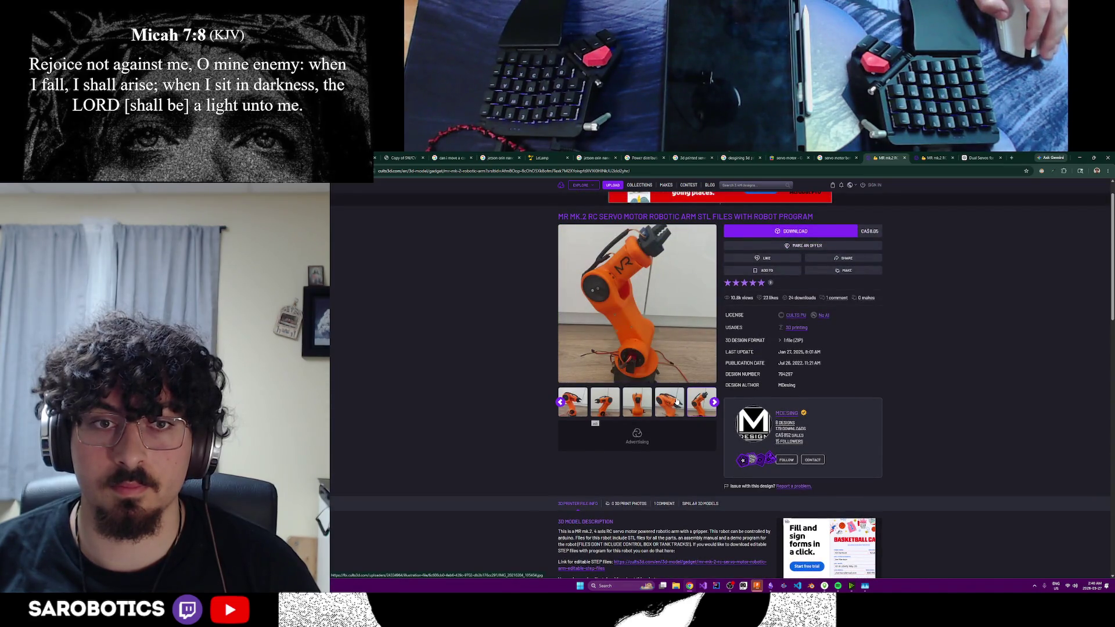
pyautogui.click(713, 402)
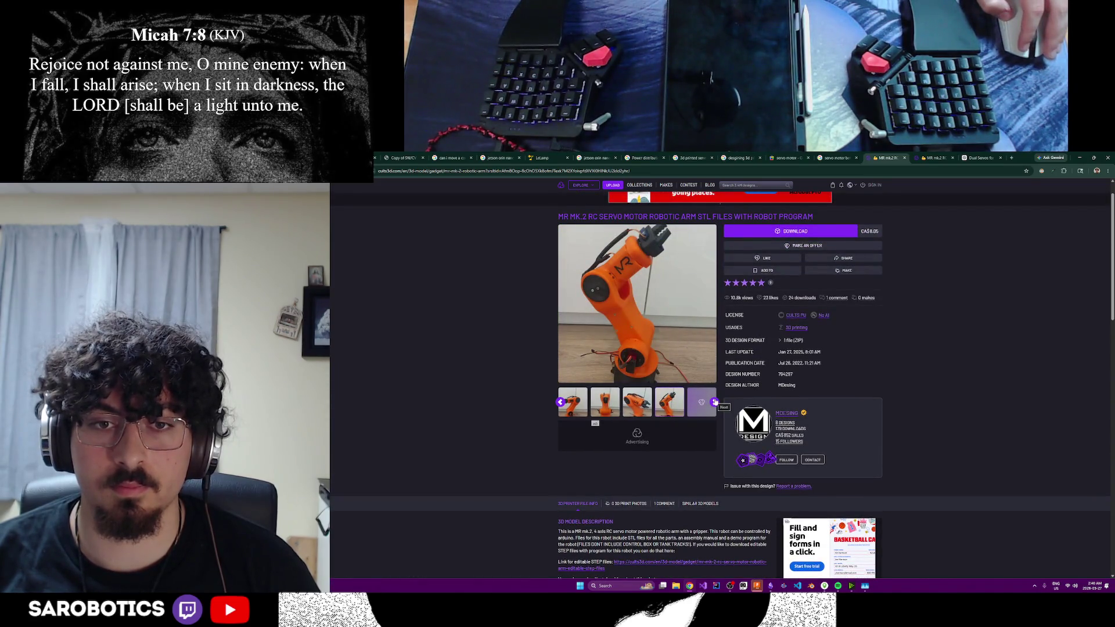
pyautogui.click(714, 401)
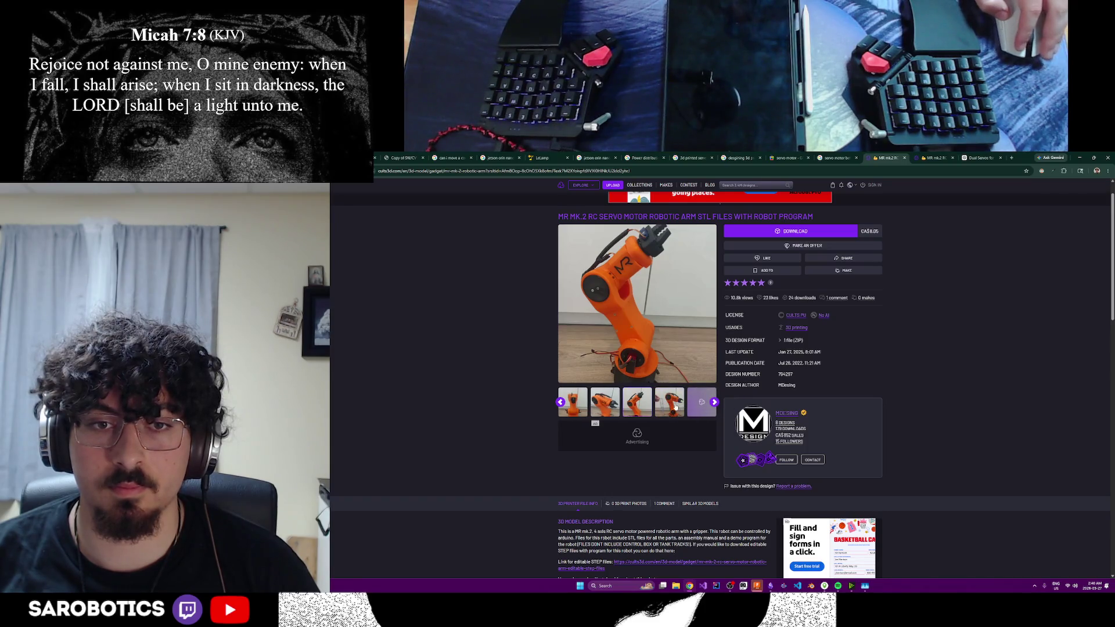
pyautogui.click(715, 402)
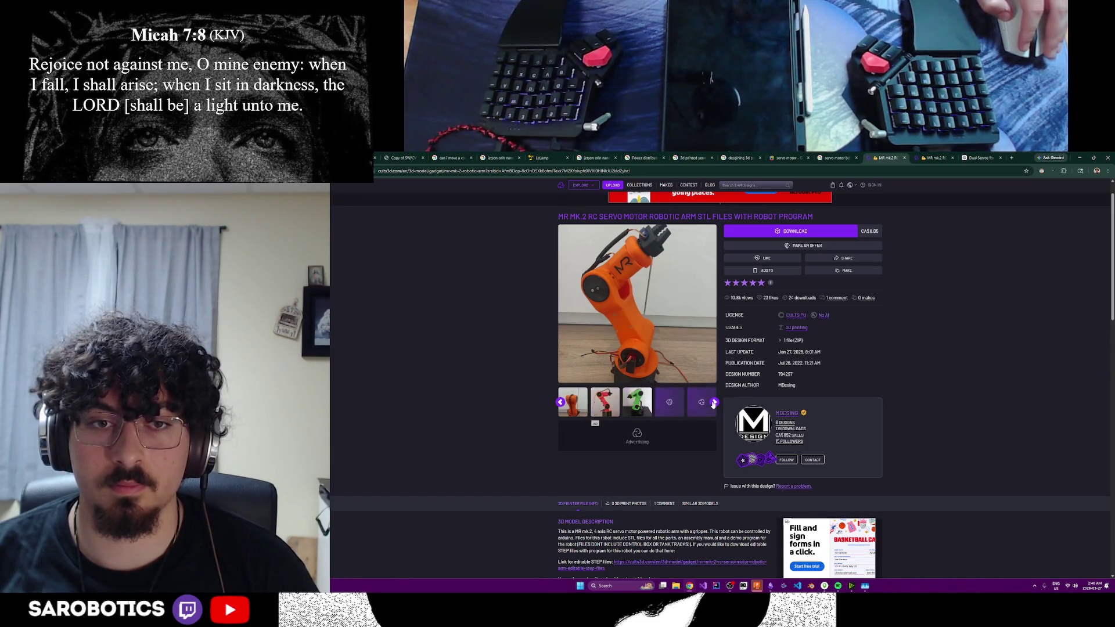
pyautogui.click(713, 402)
pyautogui.click(706, 408)
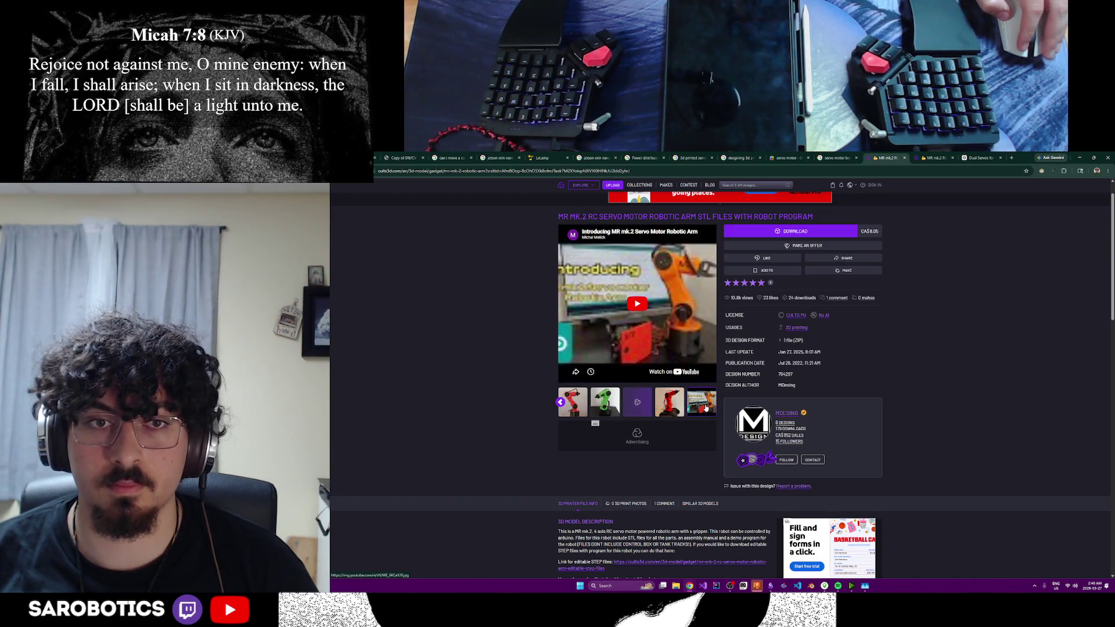
pyautogui.scroll(-3, 688, 383)
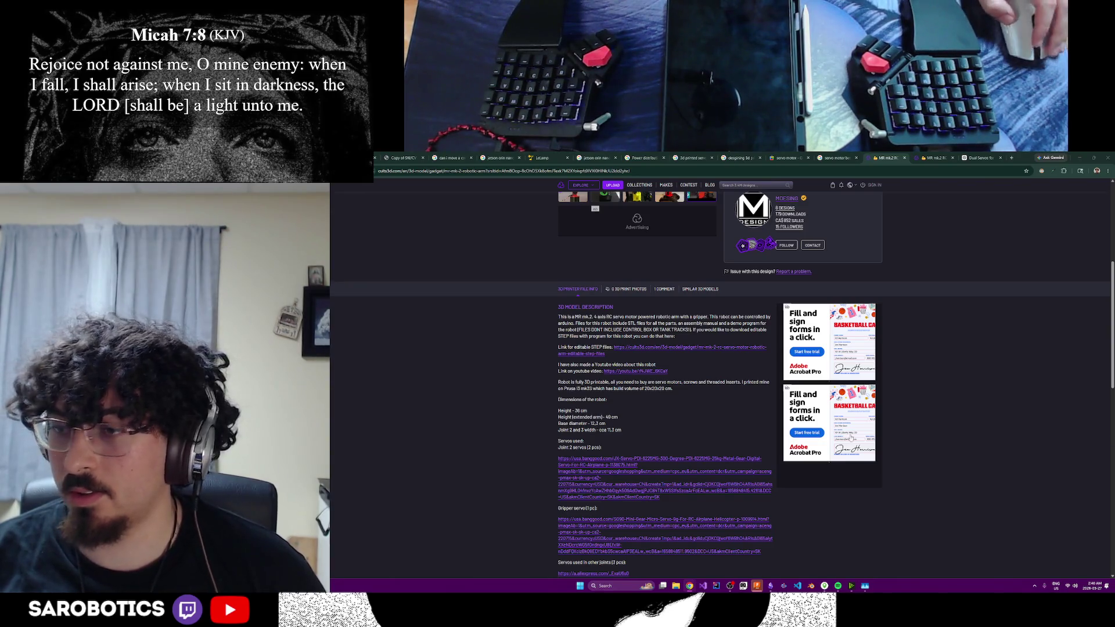
pyautogui.scroll(3, 877, 440)
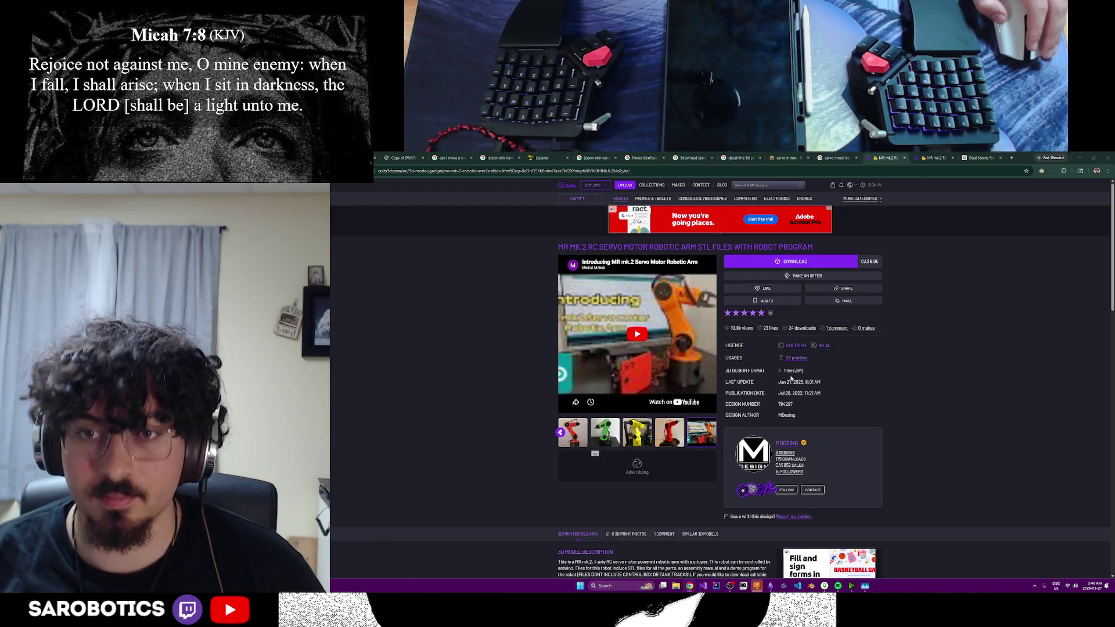
pyautogui.scroll(-1, 790, 380)
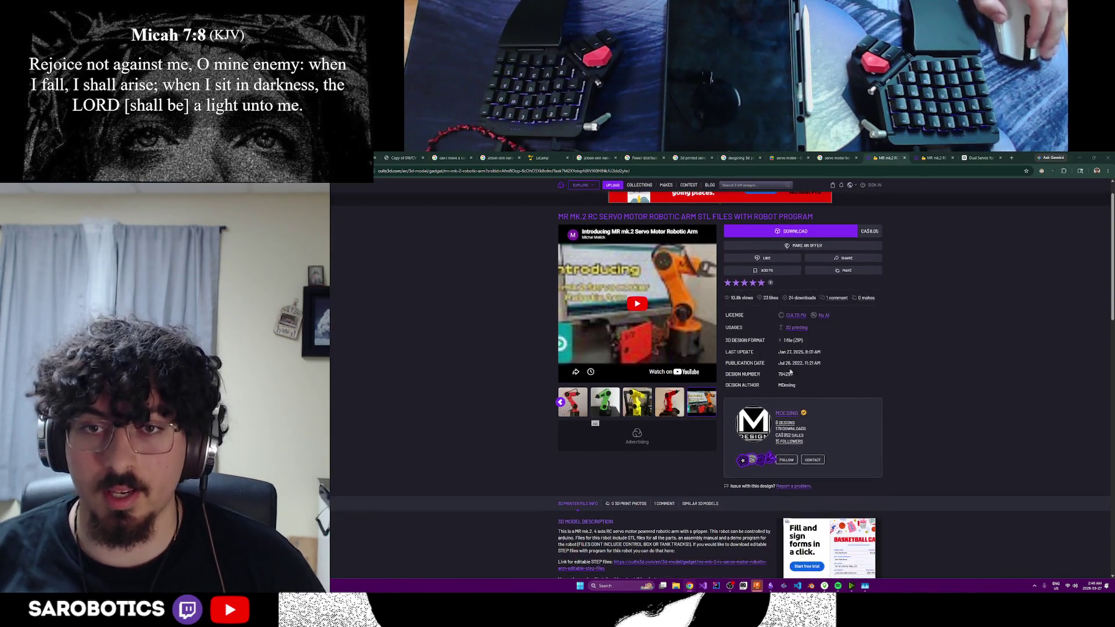
# - Expand the '1 file (ZIP)' entry to list the download's manual and STL parts
pyautogui.click(780, 341)
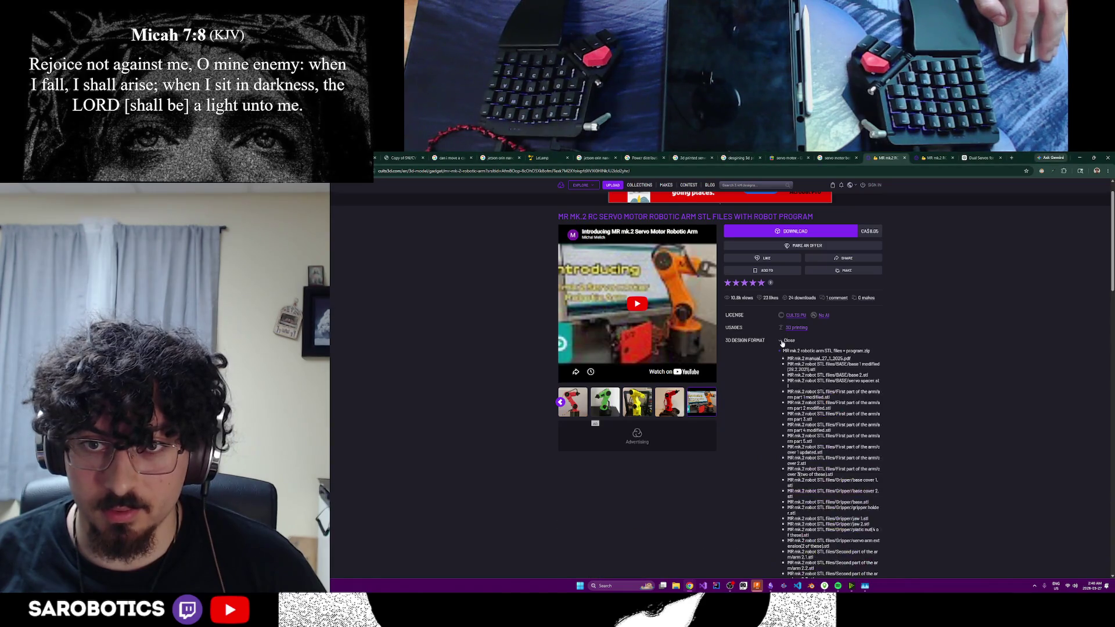
pyautogui.scroll(-2, 813, 358)
pyautogui.scroll(-4, 814, 383)
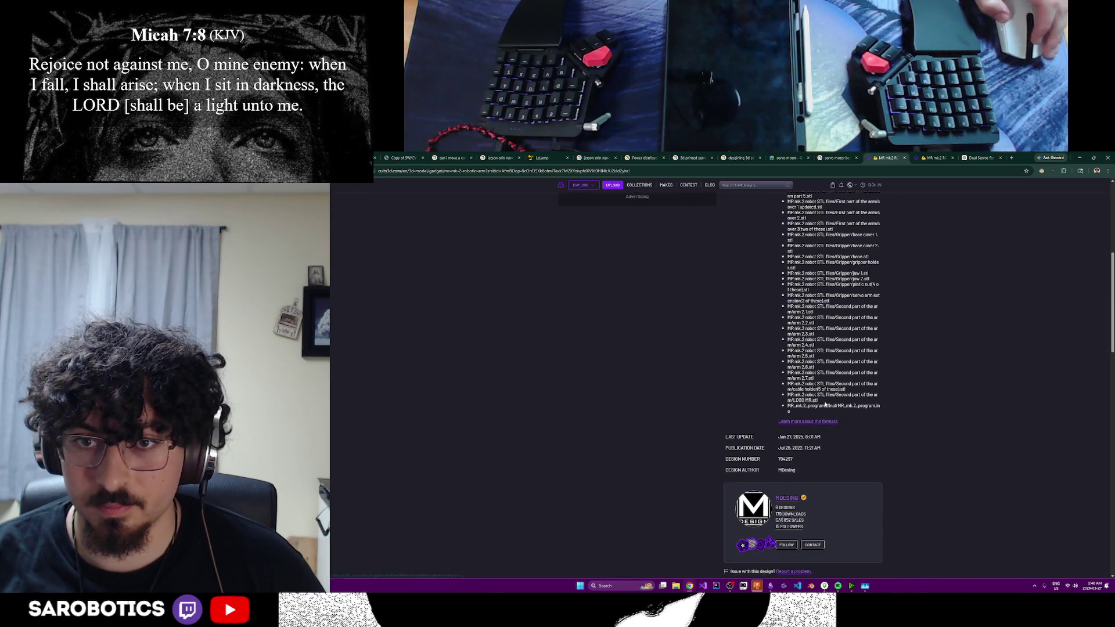
pyautogui.scroll(3, 825, 404)
pyautogui.scroll(-3, 825, 404)
pyautogui.scroll(-3, 826, 403)
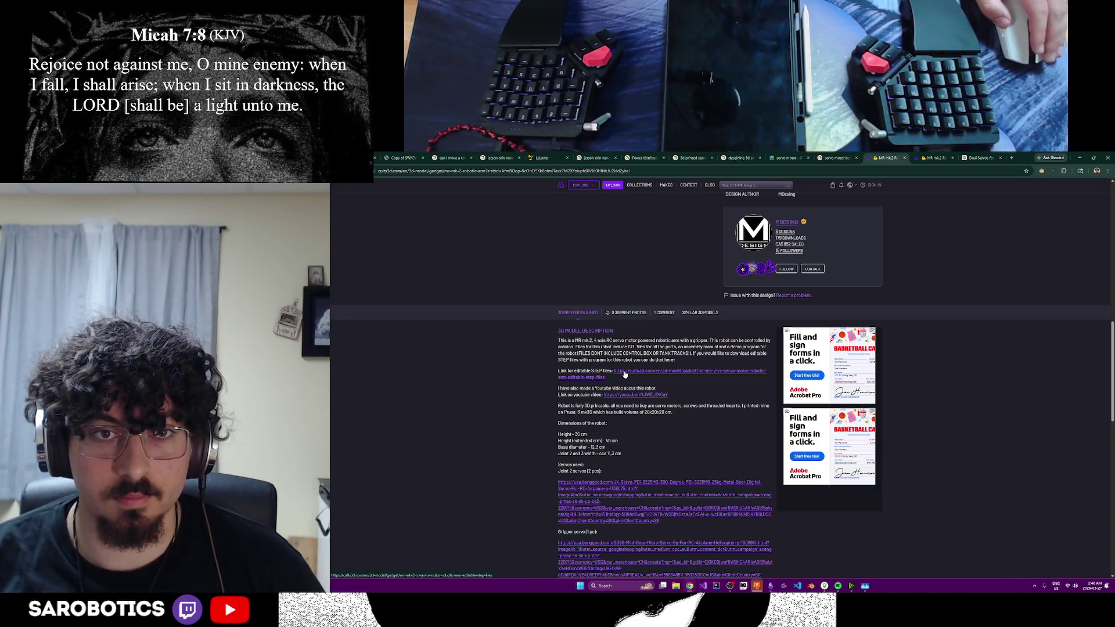
pyautogui.middleClick(625, 374)
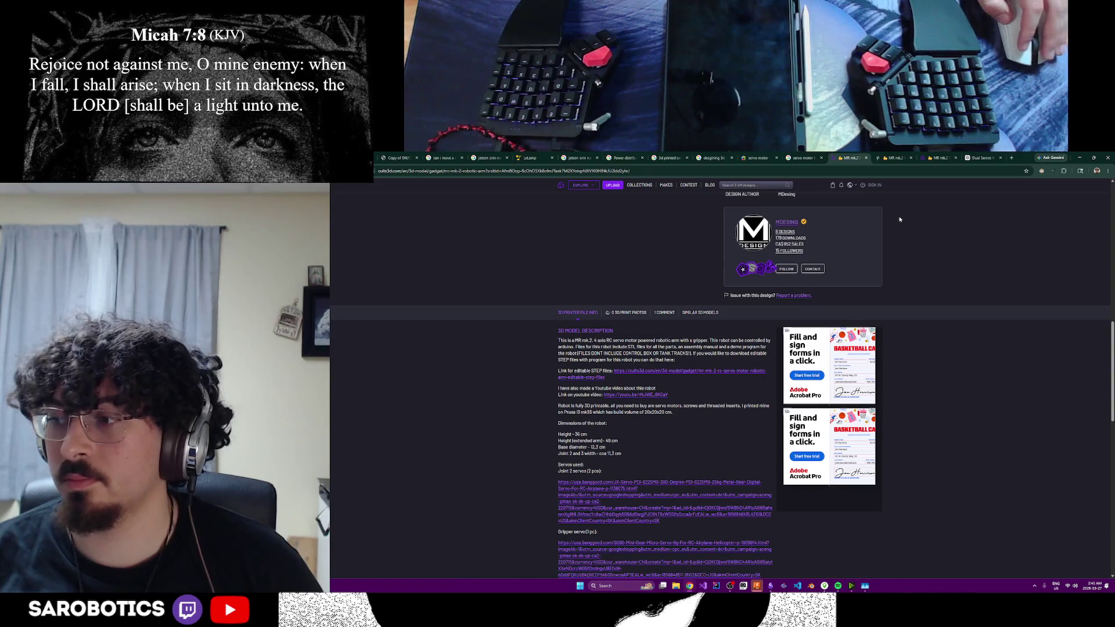
# - Bring up the MR mk.2 STEP files page, then follow its STL files link into a new tab
pyautogui.click(885, 158)
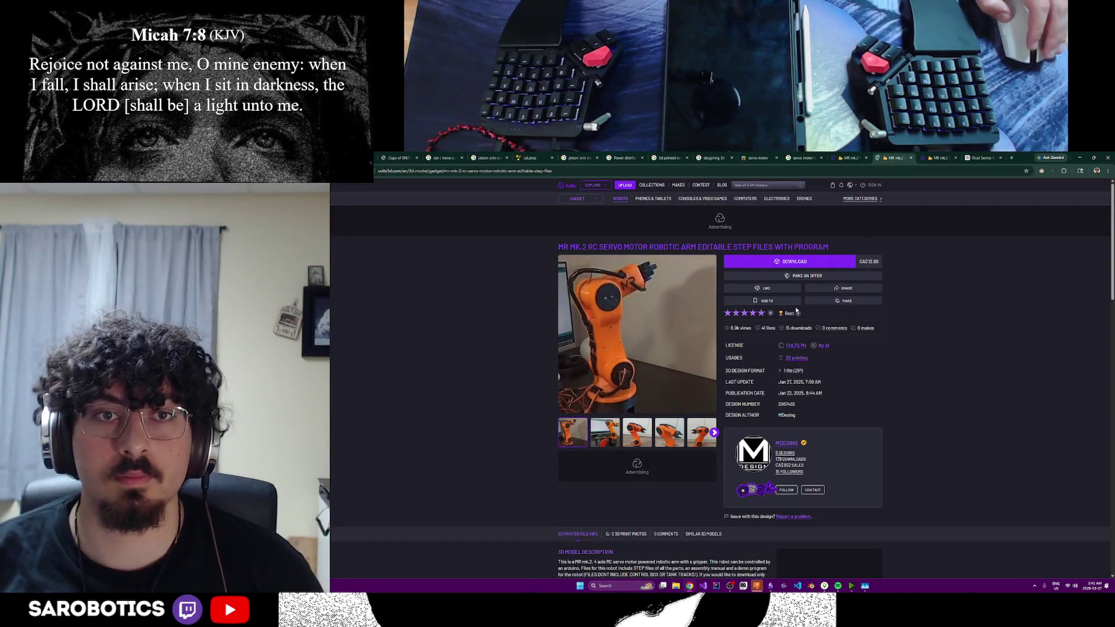
pyautogui.click(861, 154)
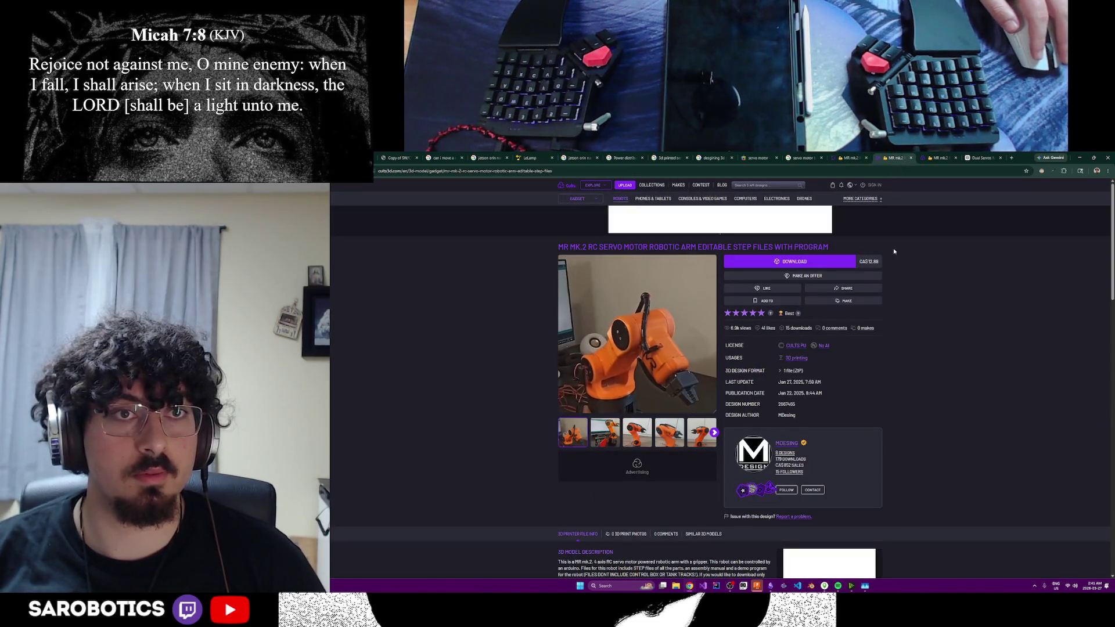
pyautogui.scroll(-2, 903, 414)
pyautogui.scroll(-1, 904, 414)
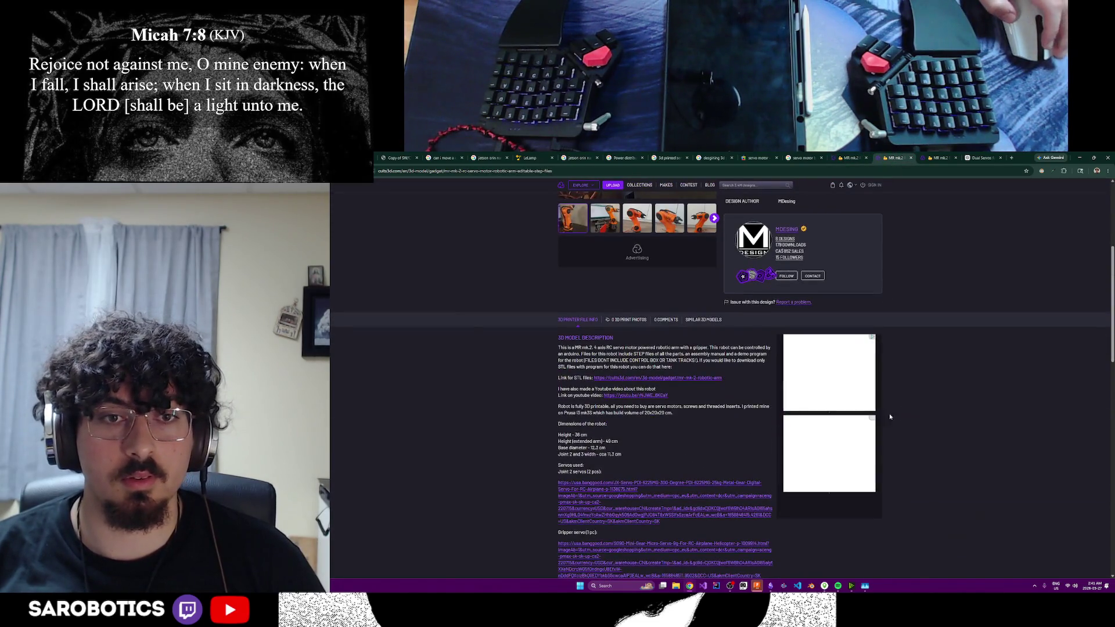
pyautogui.middleClick(671, 380)
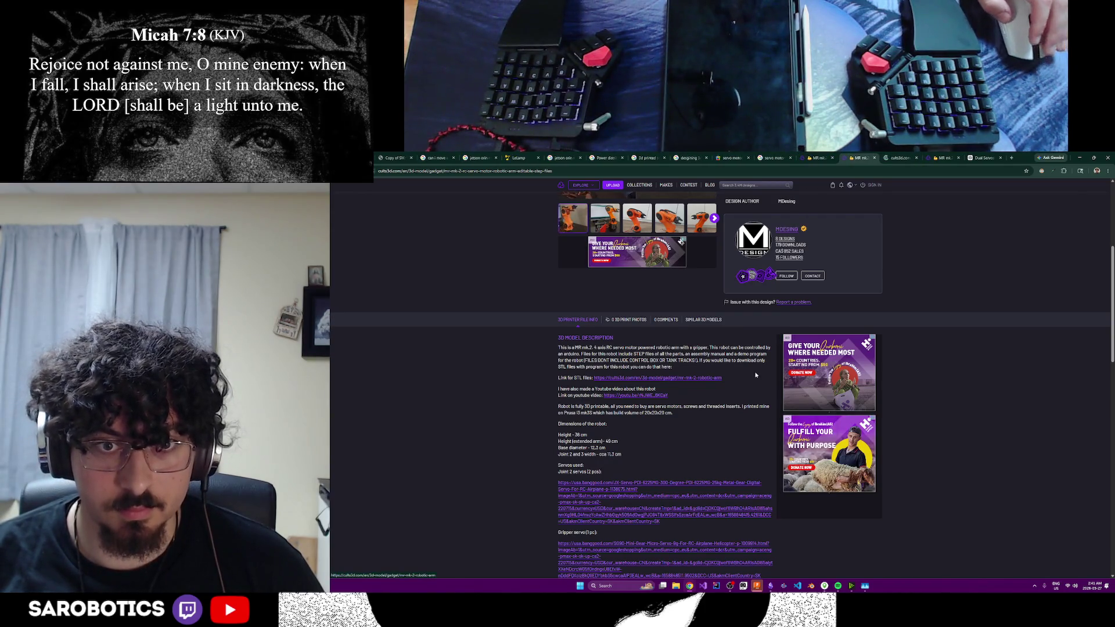
pyautogui.click(897, 157)
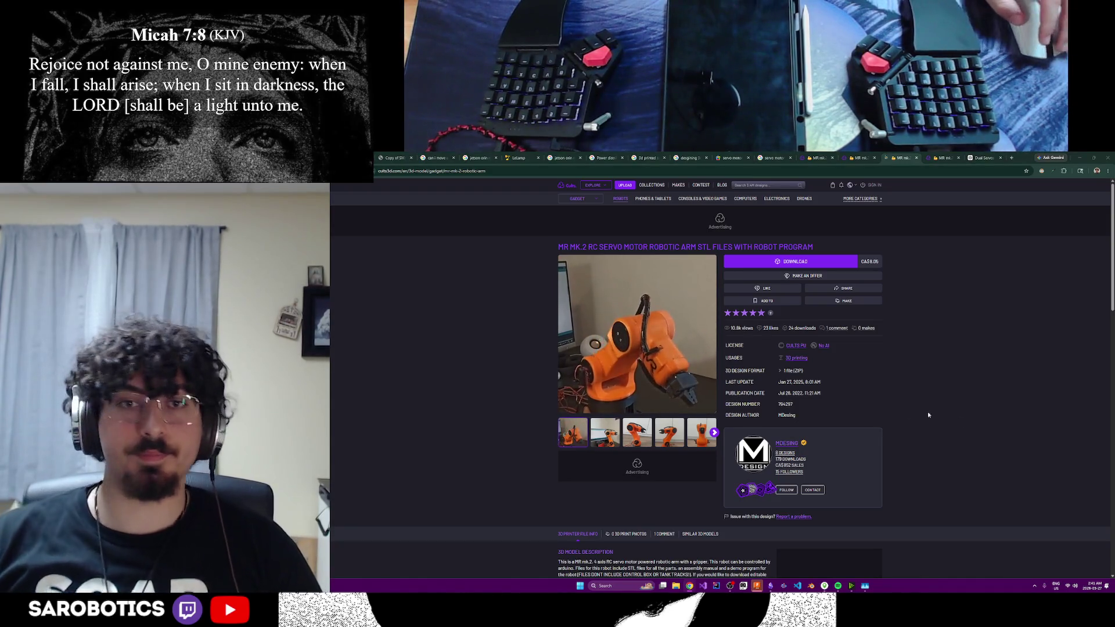
pyautogui.scroll(-1, 686, 345)
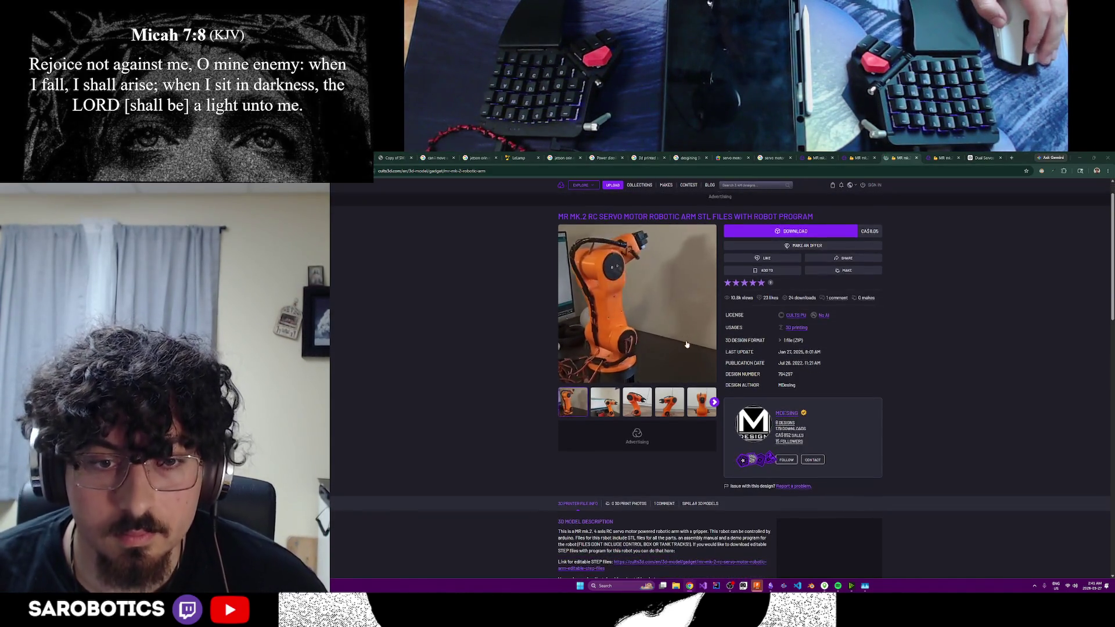
pyautogui.scroll(-1, 734, 342)
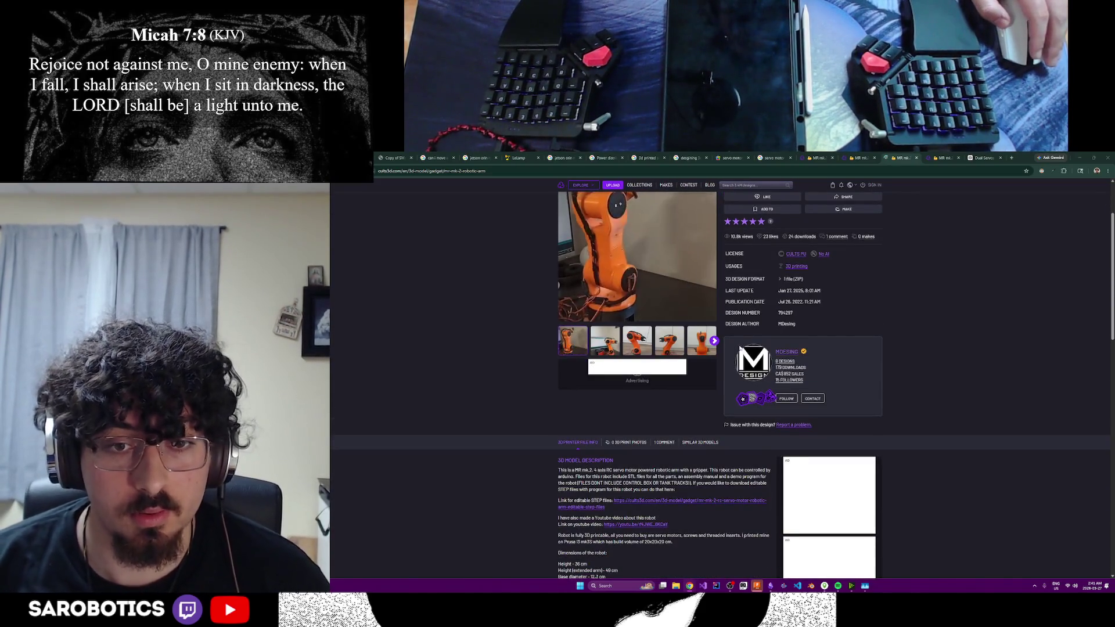
pyautogui.scroll(2, 736, 482)
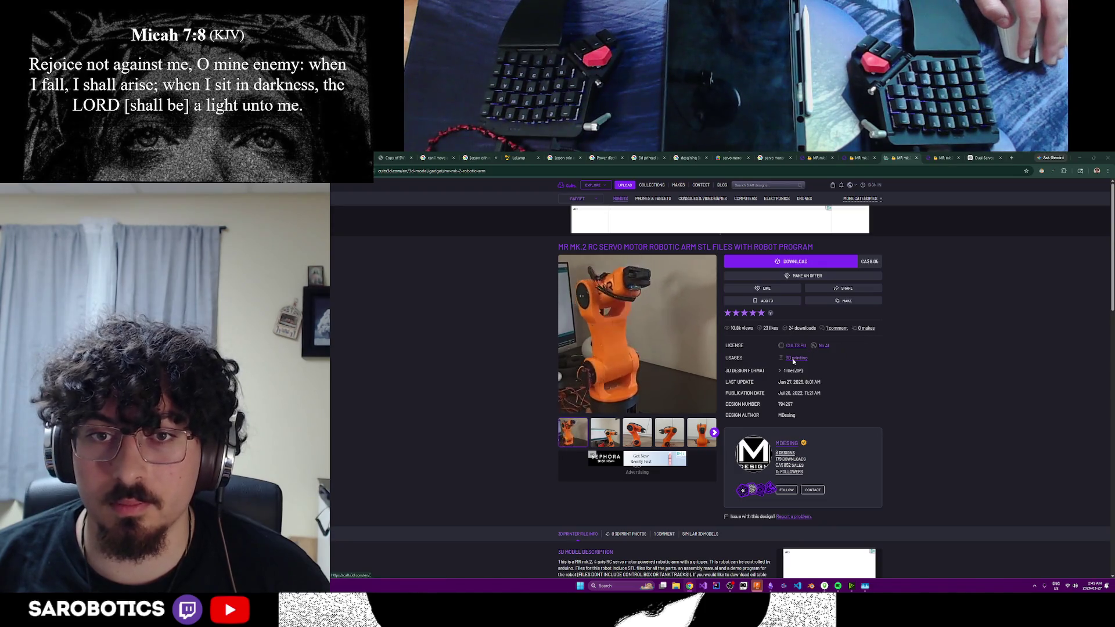
pyautogui.scroll(-3, 792, 361)
pyautogui.scroll(-3, 797, 370)
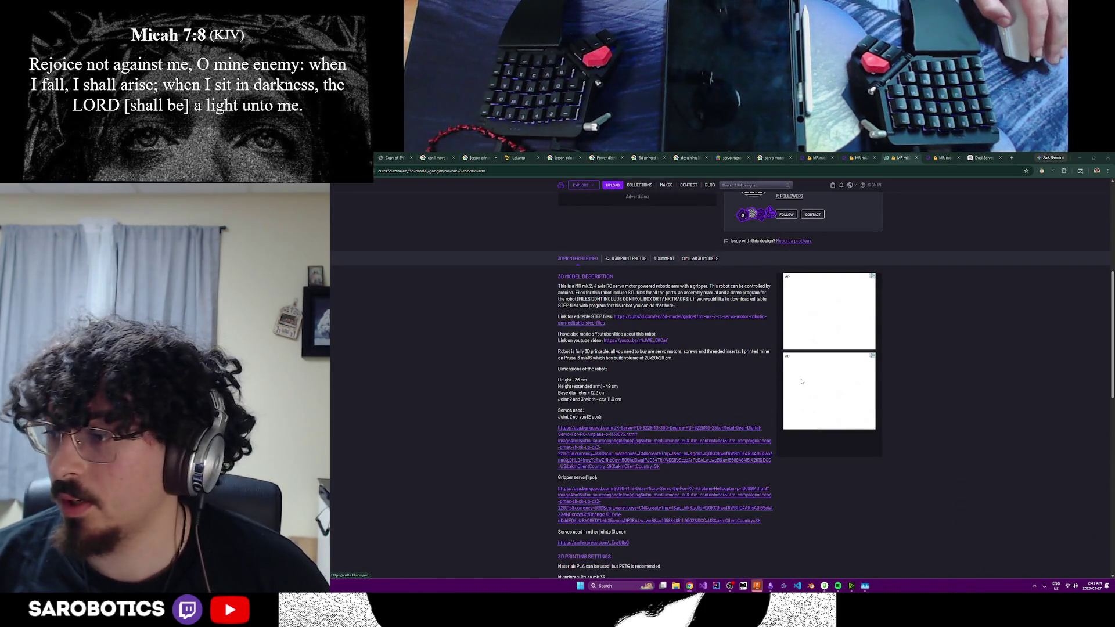
pyautogui.scroll(-3, 698, 381)
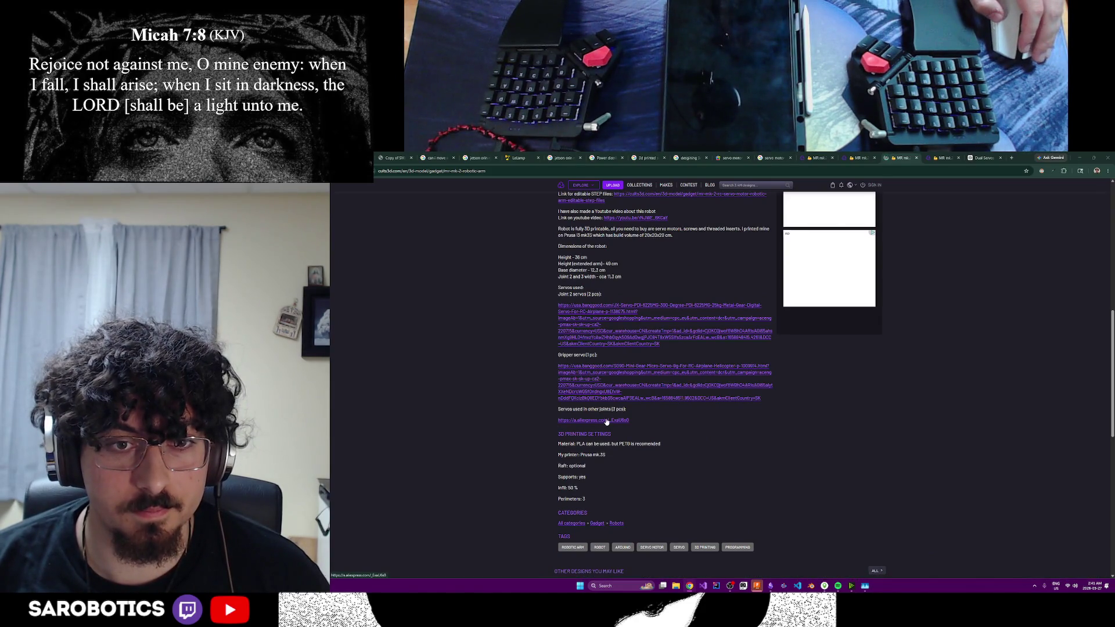
pyautogui.scroll(-2, 630, 427)
pyautogui.scroll(4, 722, 406)
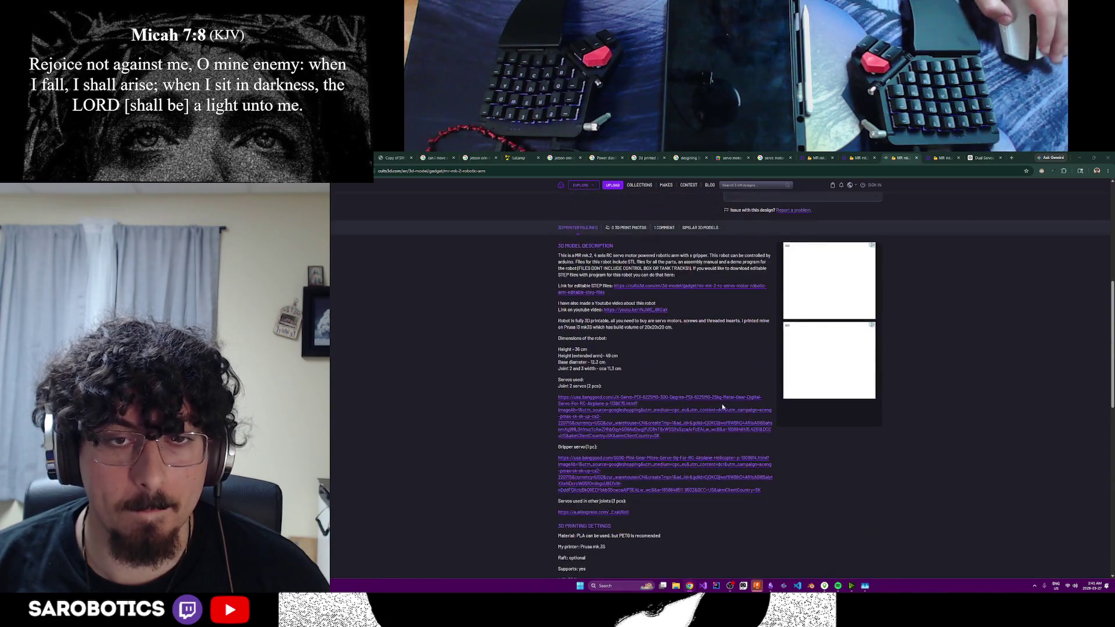
pyautogui.scroll(3, 724, 402)
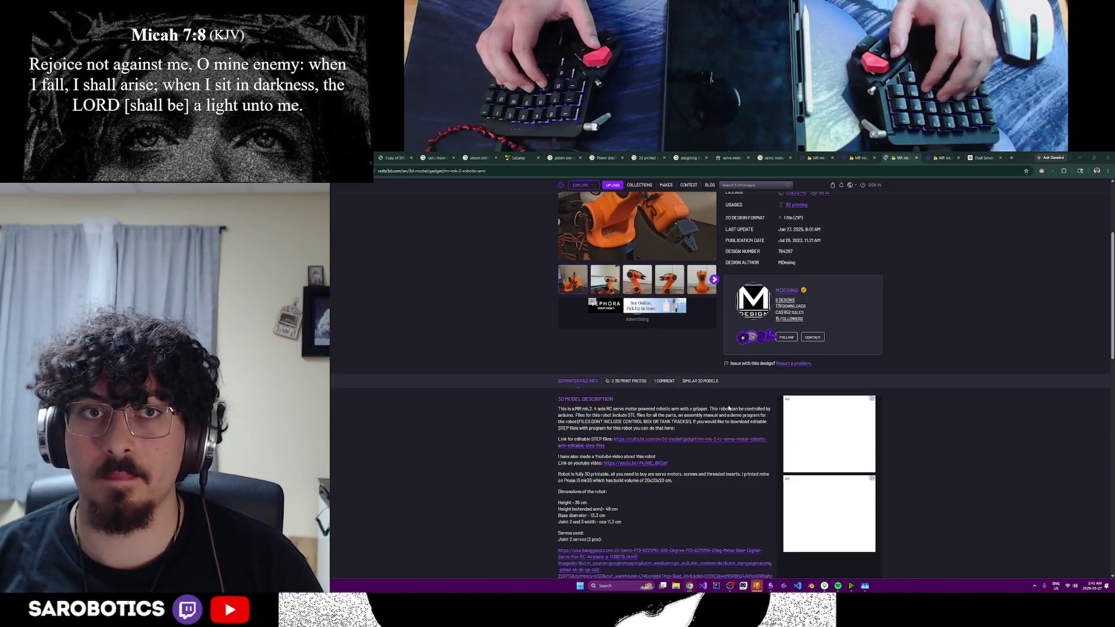
# - Search the STL page for 'file' and expand the '1 file (ZIP)' download contents list
pyautogui.hotkey('ctrl', 'f')
pyautogui.write('file')
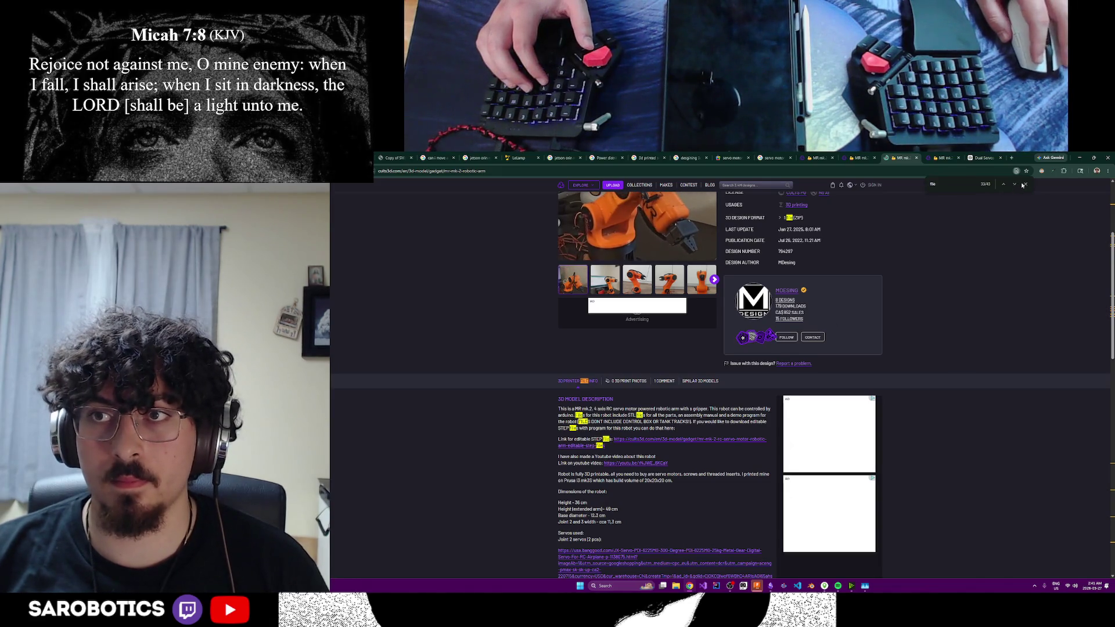
pyautogui.scroll(2, 780, 217)
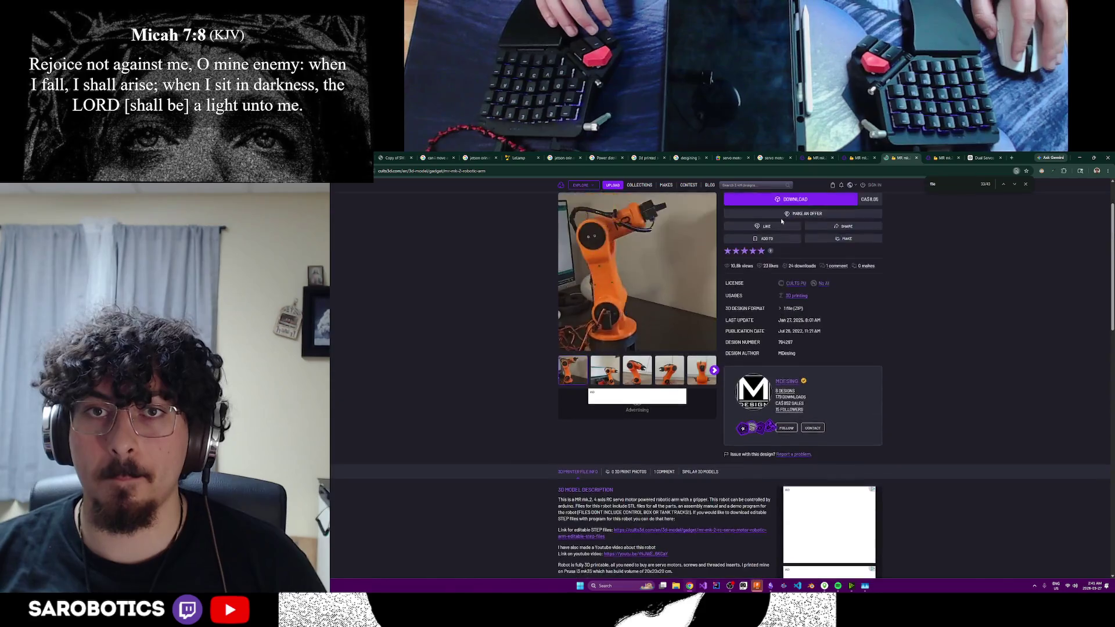
pyautogui.click(779, 309)
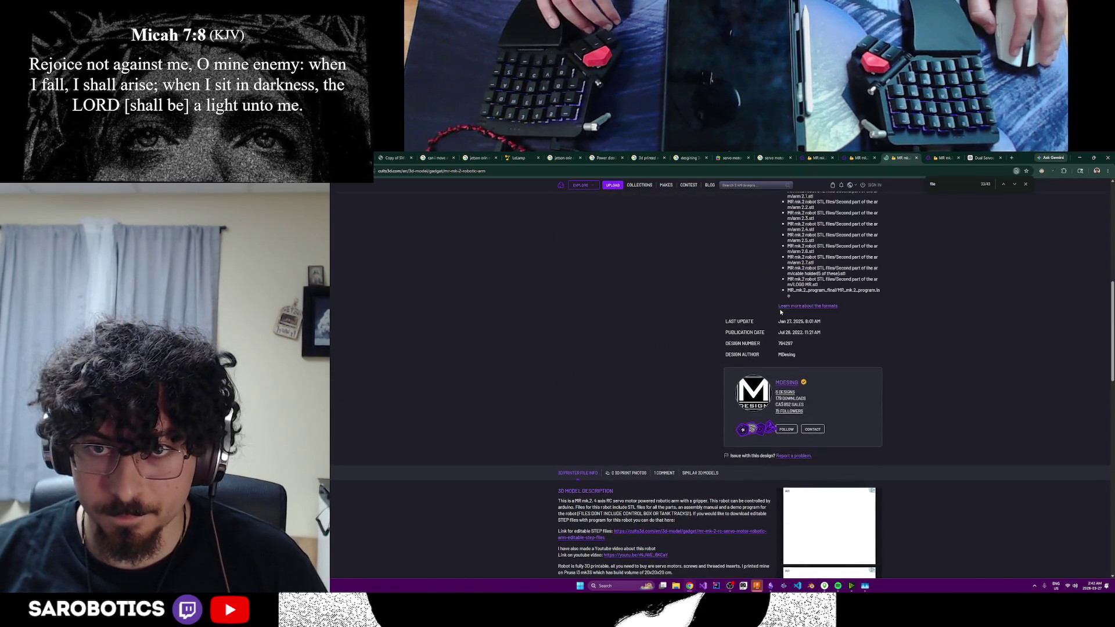
pyautogui.scroll(2, 836, 325)
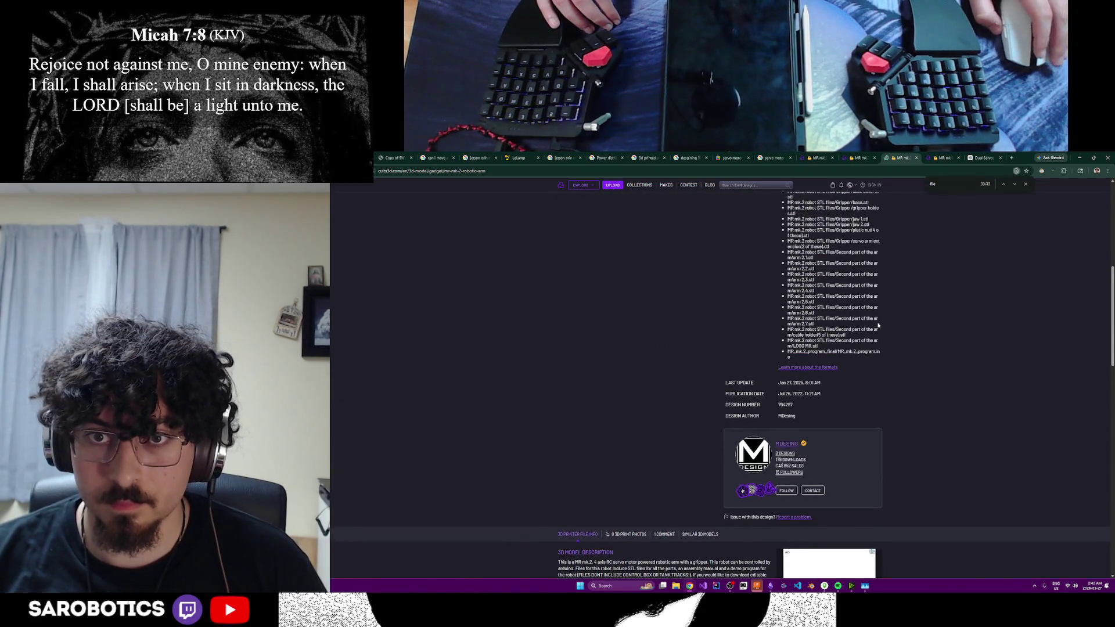
pyautogui.scroll(2, 853, 325)
pyautogui.scroll(2, 875, 325)
pyautogui.scroll(2, 878, 325)
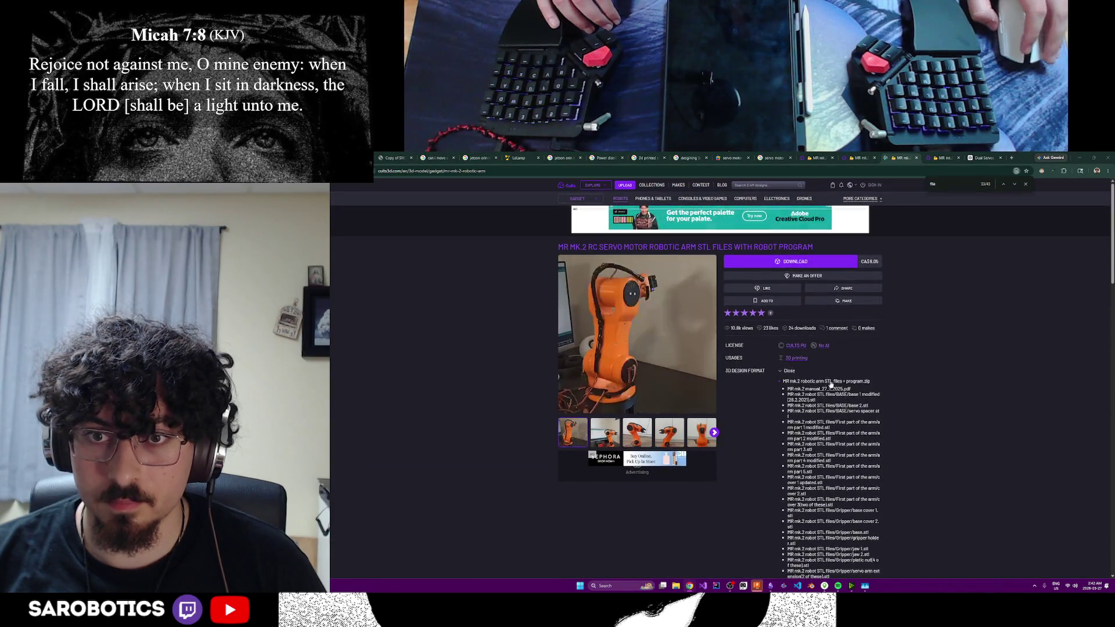